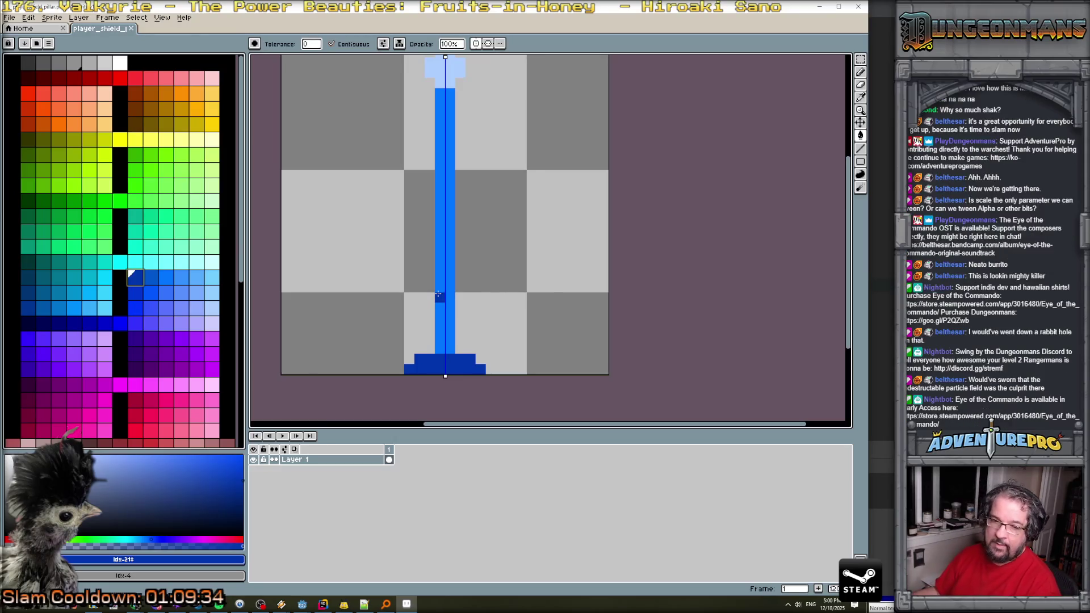
Undo an accidental dark-blue fill and paint a dark-blue band across the pillar with the Pencil.
click(438, 294)
key(ctrl+z)
key(b)
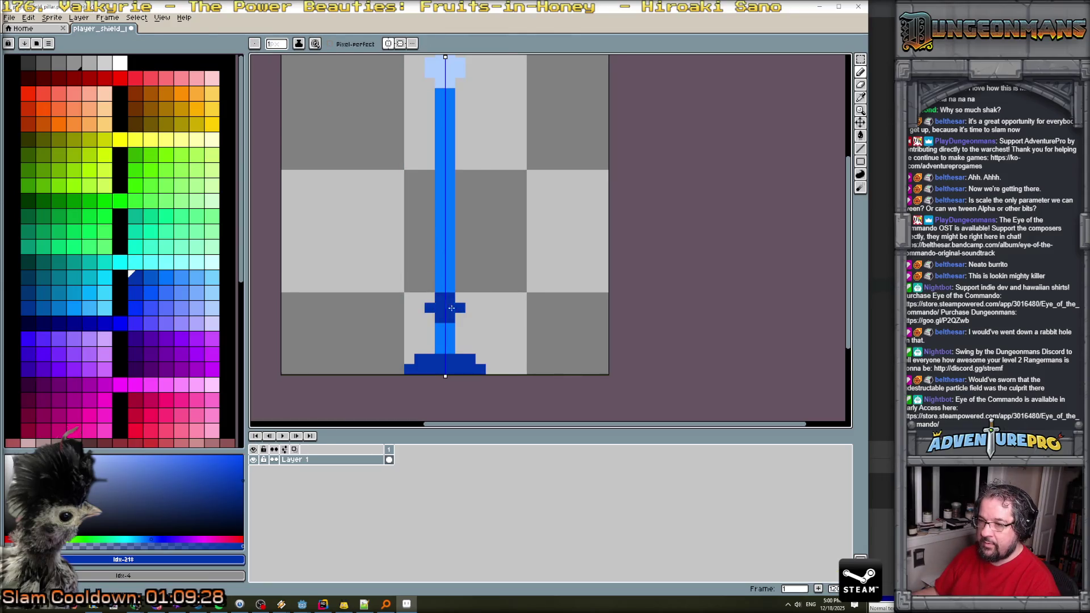
drag(448, 226, 437, 226)
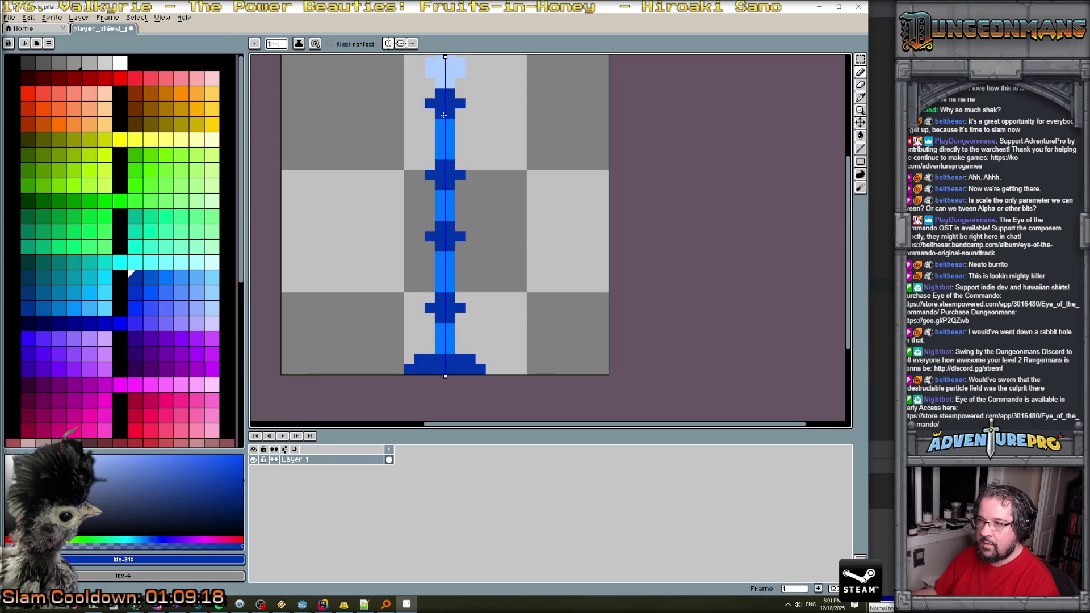
scroll(443, 116, down, 2)
scroll(483, 168, up, 2)
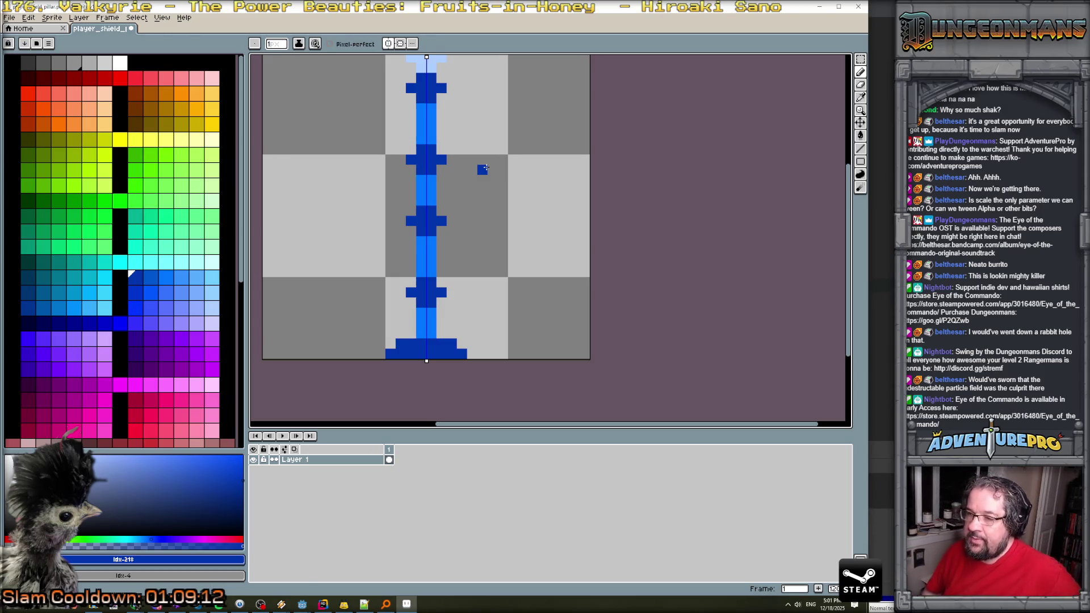
scroll(482, 170, down, 1)
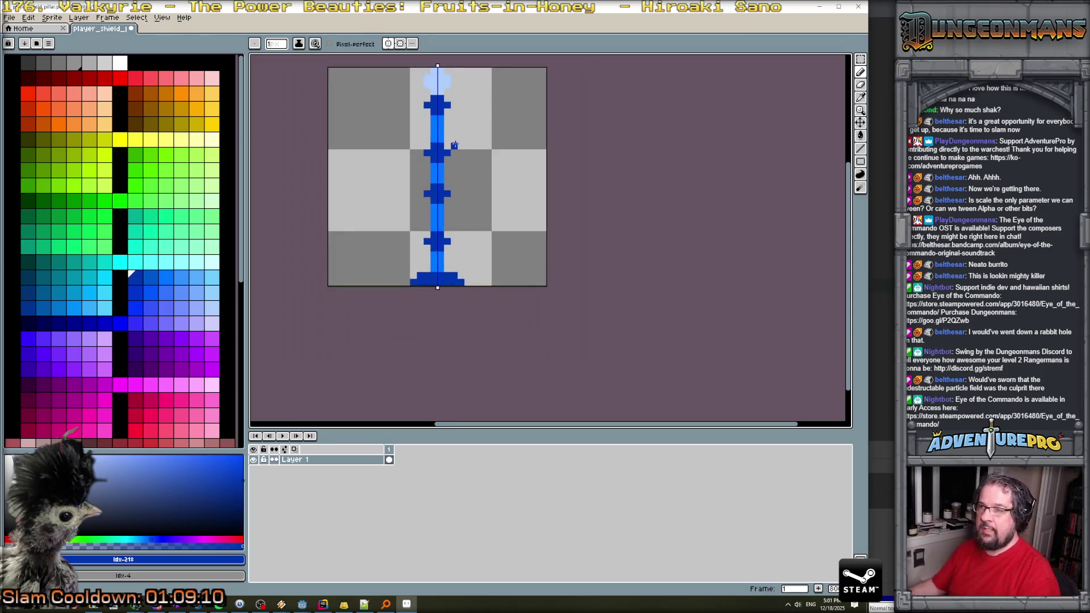
drag(502, 179, 488, 230)
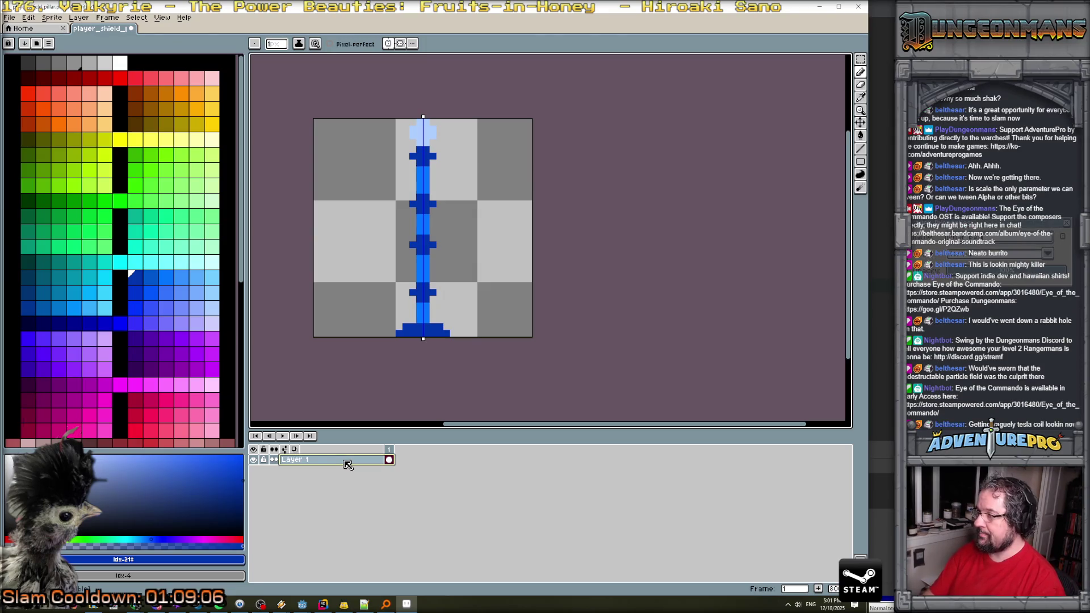
Rename the layer to 'pillar base' and add animation frames 2 and 3.
text(pillar base)
key(Return)
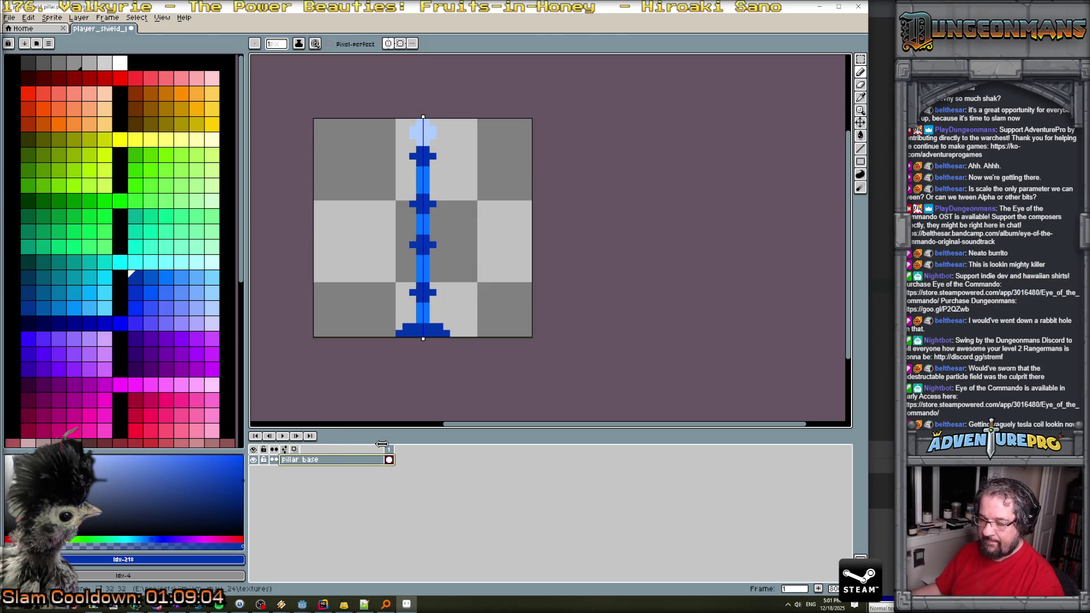
key(alt+n)
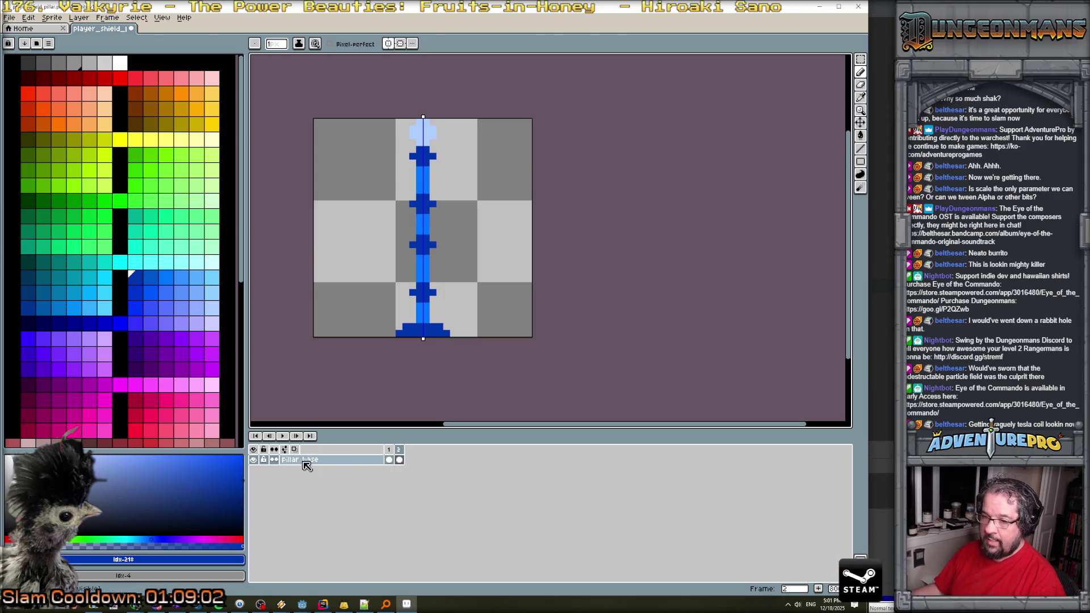
click(80, 18)
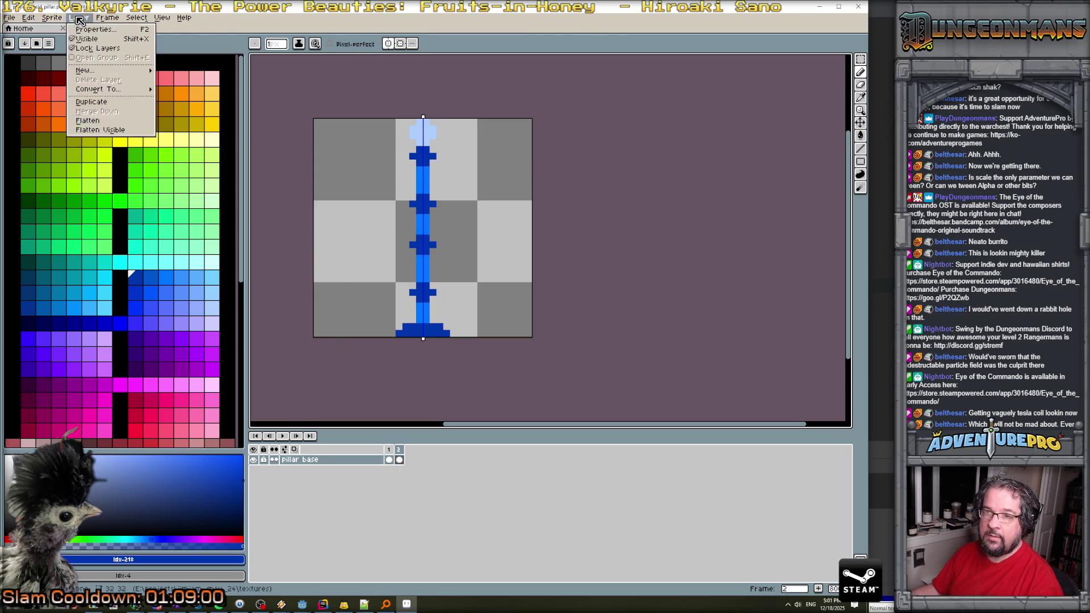
mouse_move(107, 18)
click(111, 51)
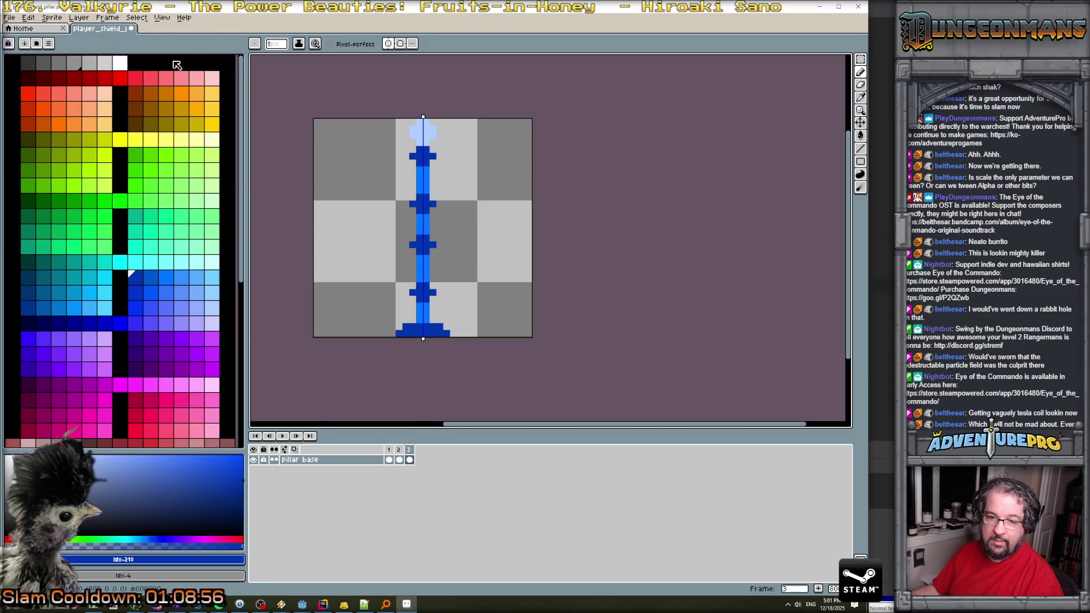
Add a new empty layer above pillar base, select its frame 2, and choose yellow.
click(80, 18)
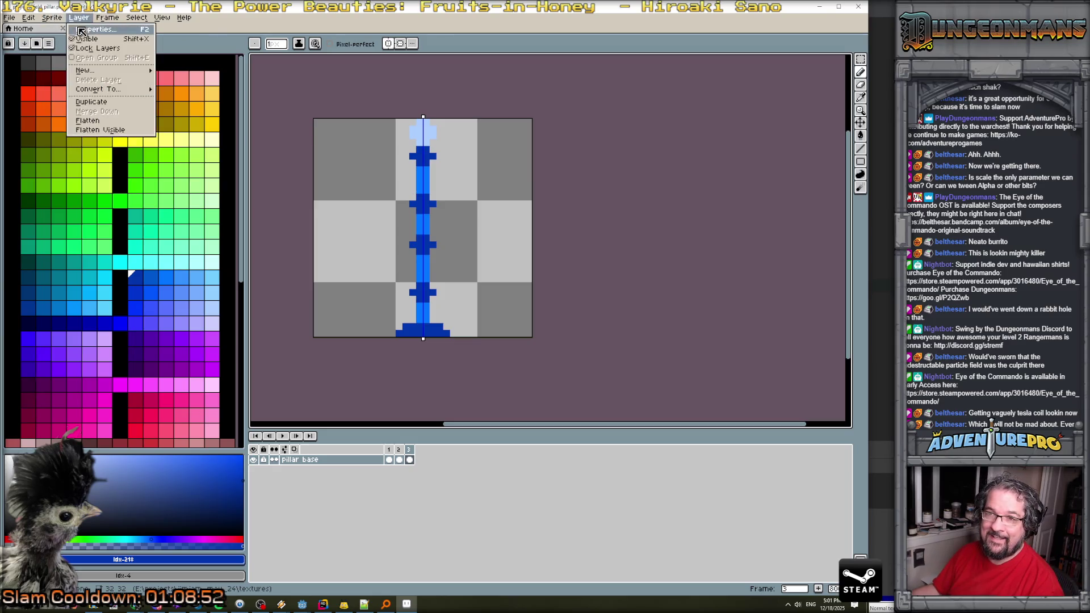
mouse_move(85, 70)
click(170, 71)
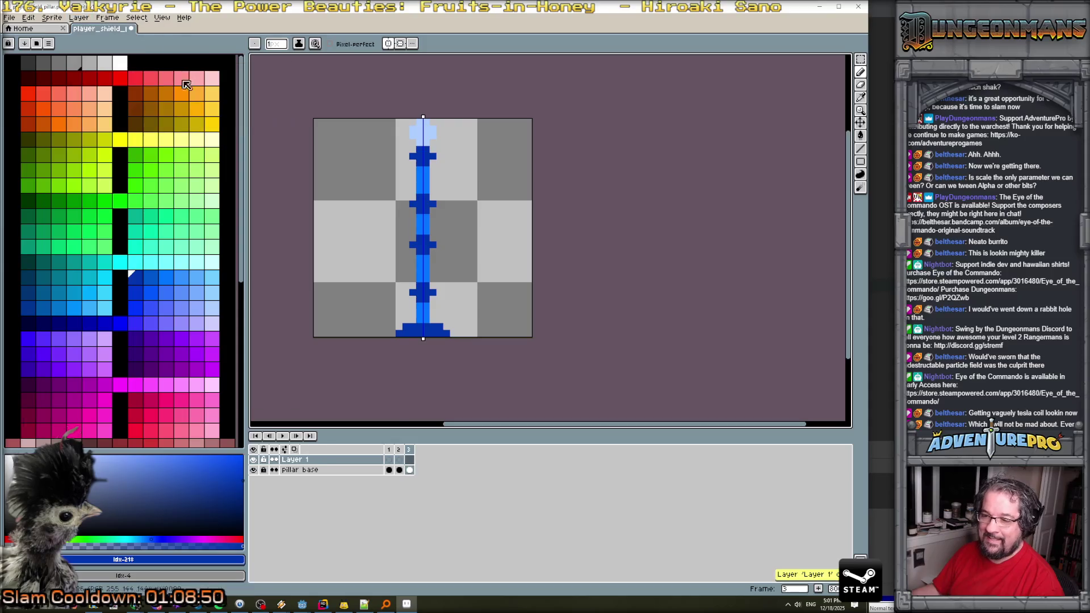
click(399, 459)
scroll(432, 177, up, 1)
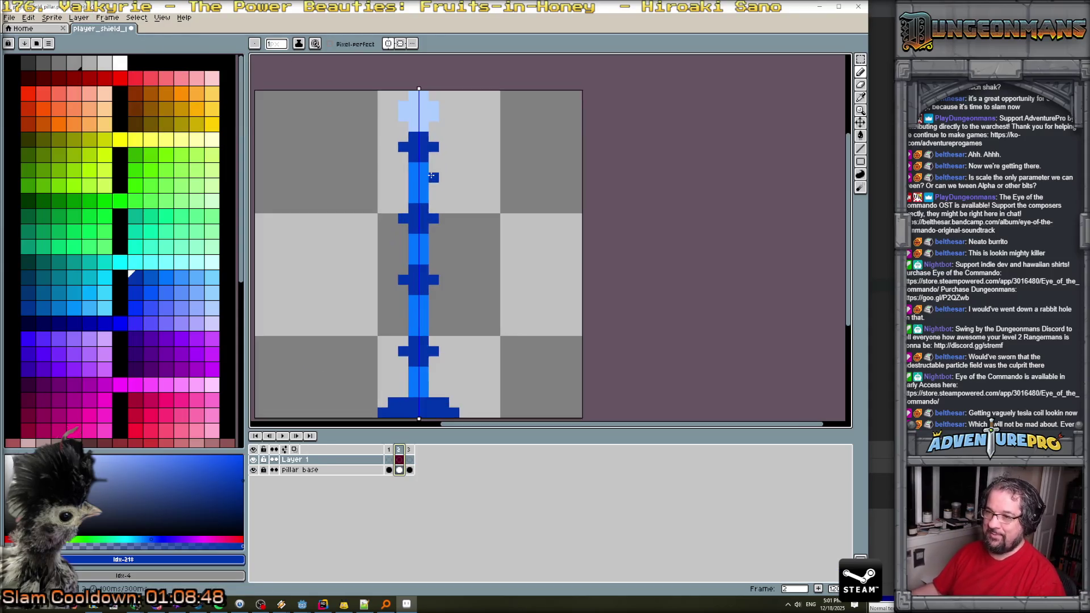
drag(476, 239, 441, 218)
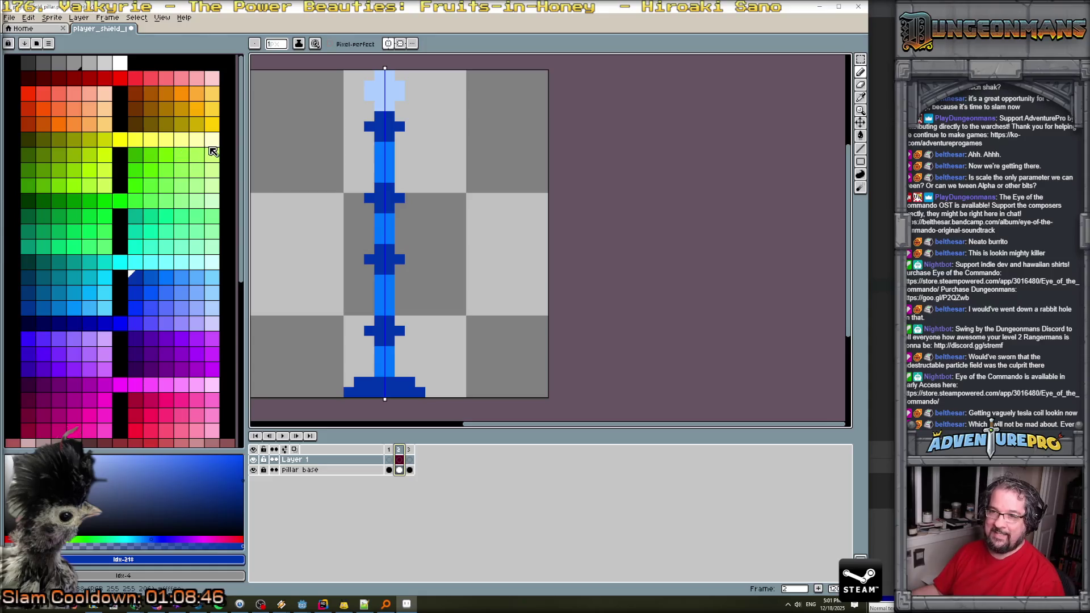
click(121, 139)
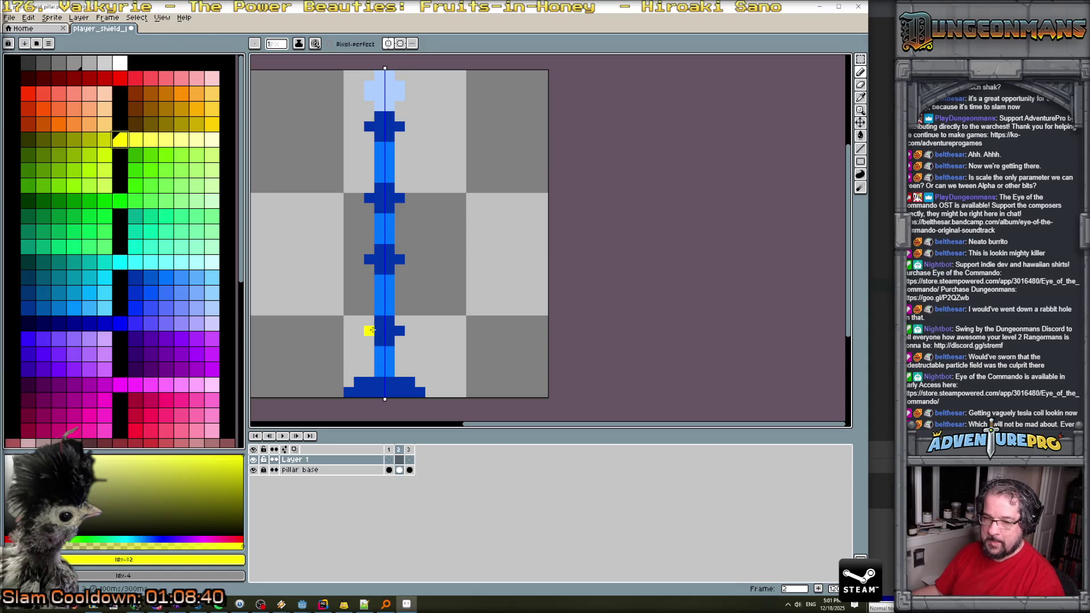
Paint yellow pixels around the lower crossbar on frame 2 of the new layer.
click(370, 331)
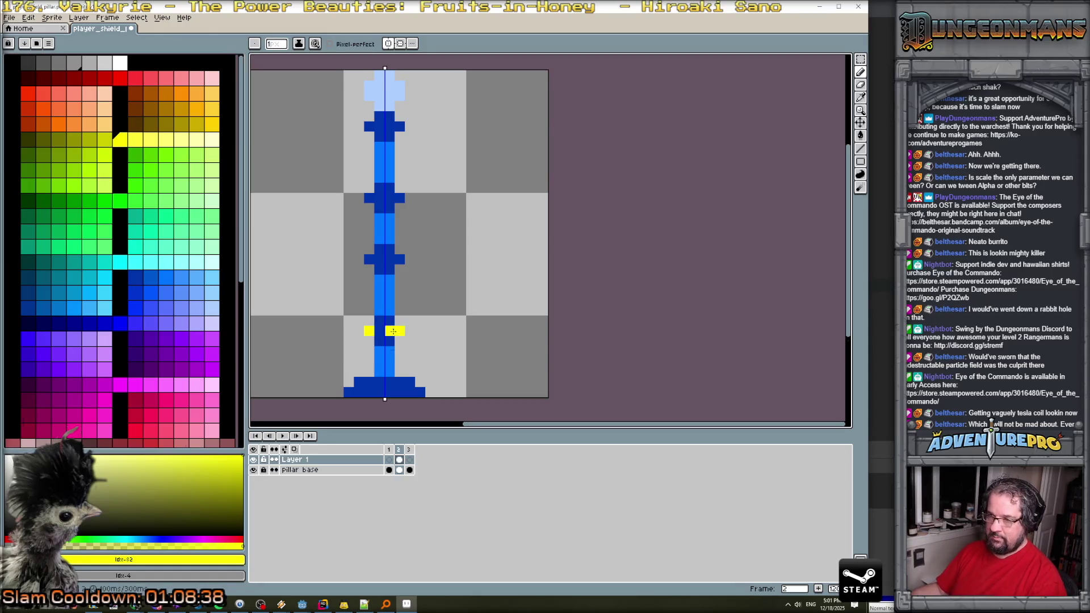
click(381, 322)
click(382, 340)
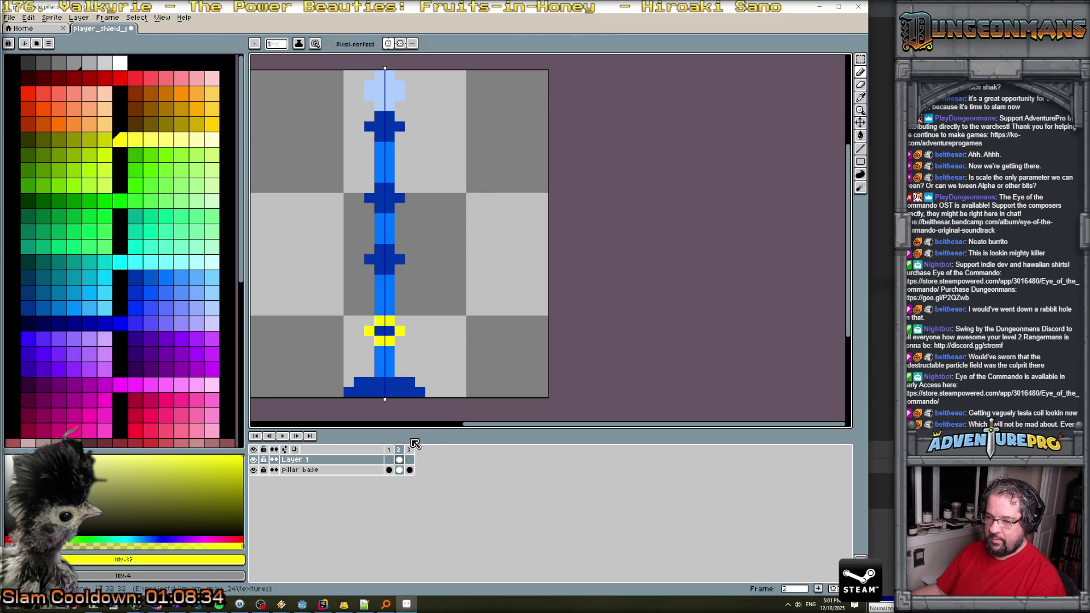
click(399, 449)
On frame 3, paint white pixels on the pillar and lower crossbar with a one-pixel brush.
click(412, 452)
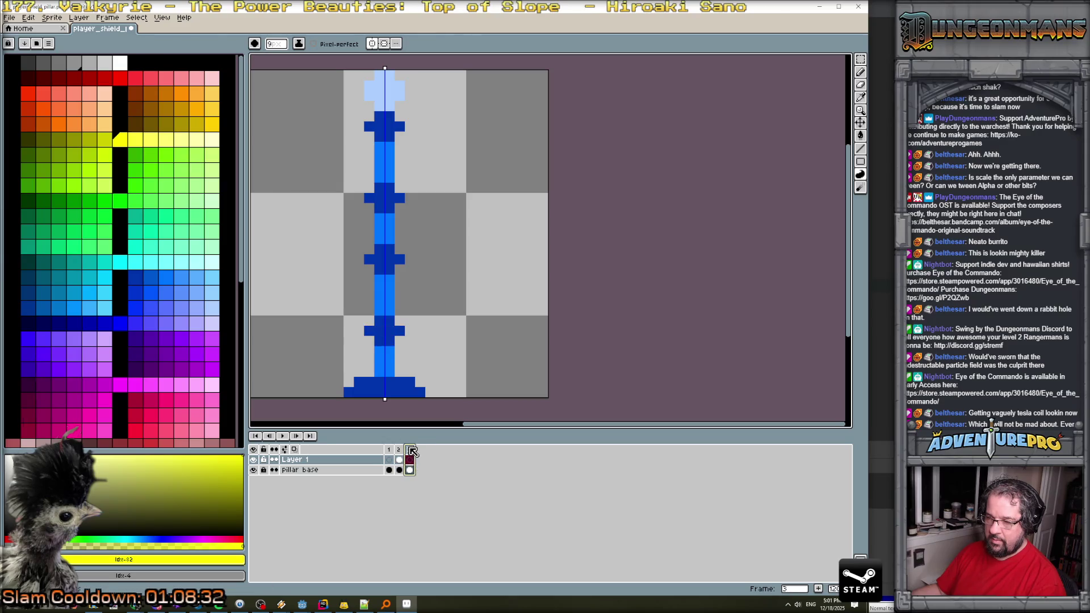
click(120, 62)
click(409, 375)
key(minus)
key(minus)
key(minus)
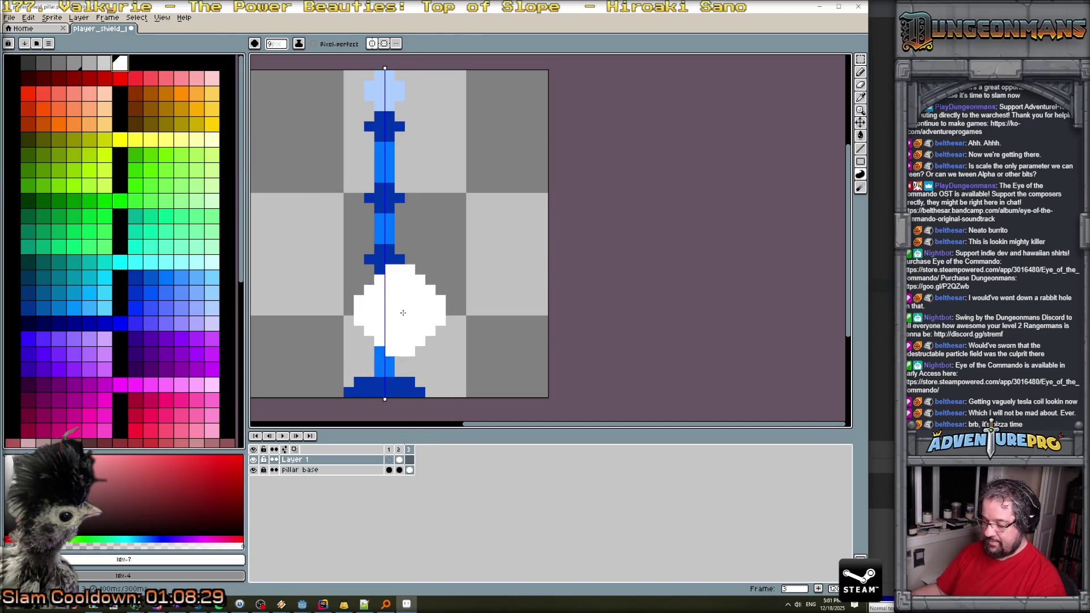
mouse_move(389, 321)
mouse_down()
mouse_move(380, 321)
mouse_move(382, 342)
mouse_move(379, 311)
mouse_move(389, 313)
mouse_up()
click(373, 331)
click(209, 261)
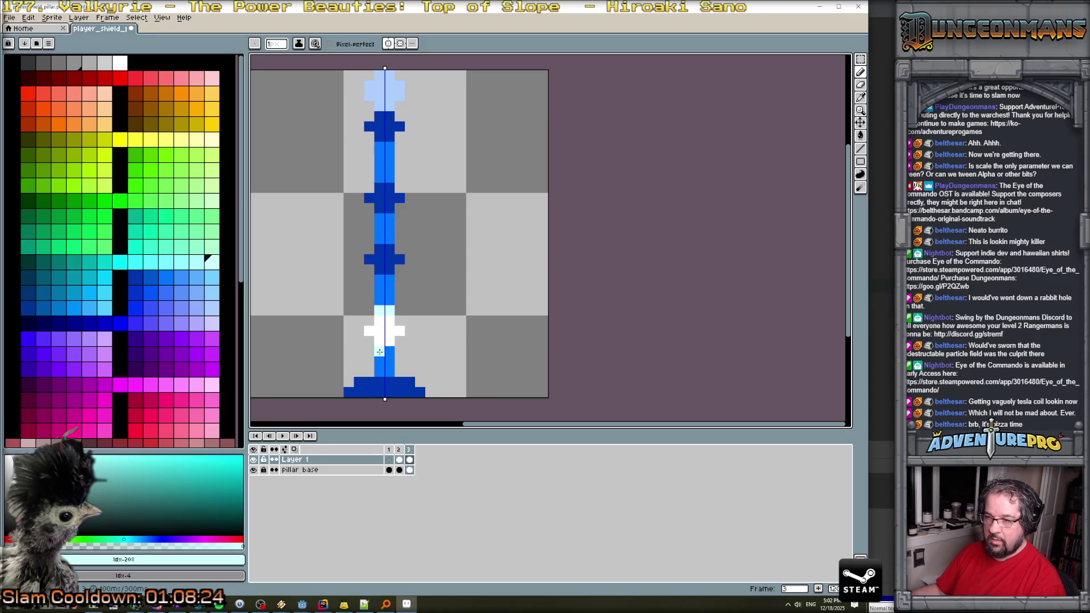
Paint a pale-cyan highlight at the pillar base on the first frame and review the frames.
key(comma)
key(comma)
drag(401, 392, 401, 386)
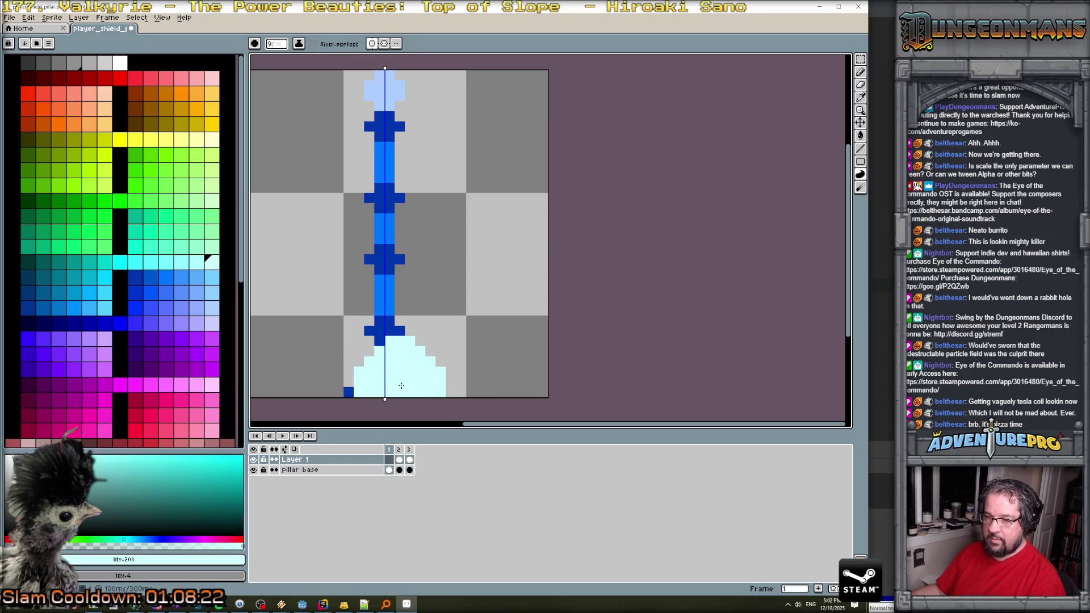
key(period)
key(period)
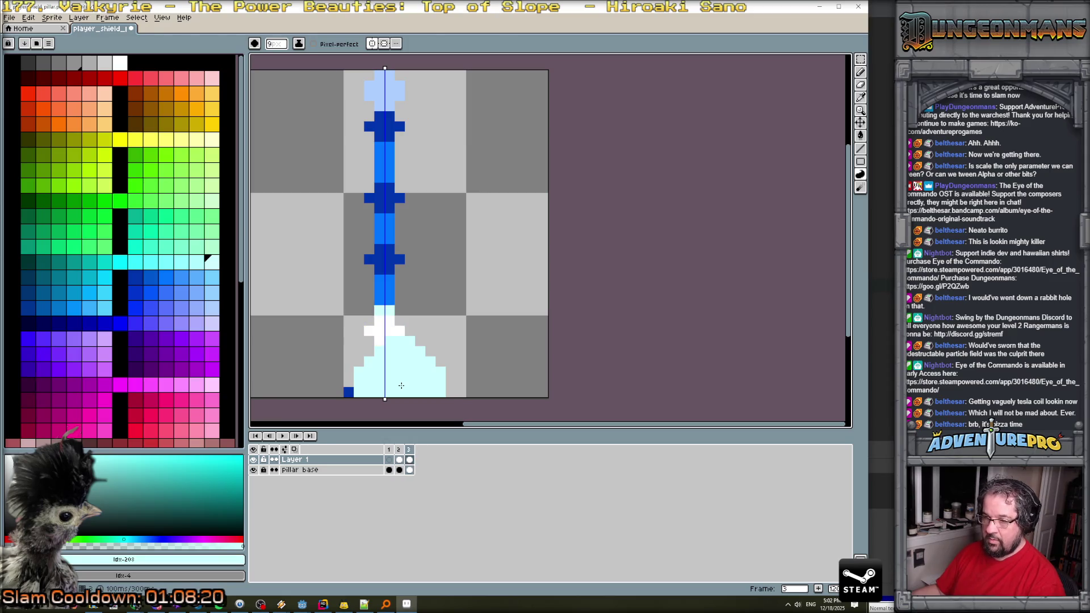
key(minus)
key(minus)
key(minus)
key(period)
key(period)
key(period)
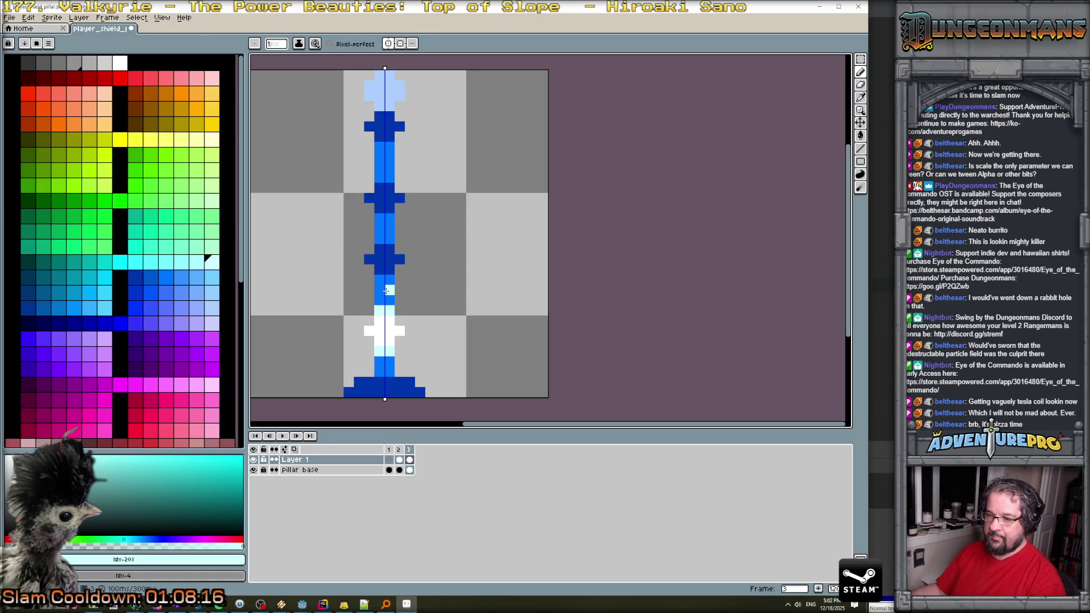
Add frame 4, clear it, paint a yellow band up the pillar shaft, and add frame 5.
key(alt+n)
click(420, 460)
key(Delete)
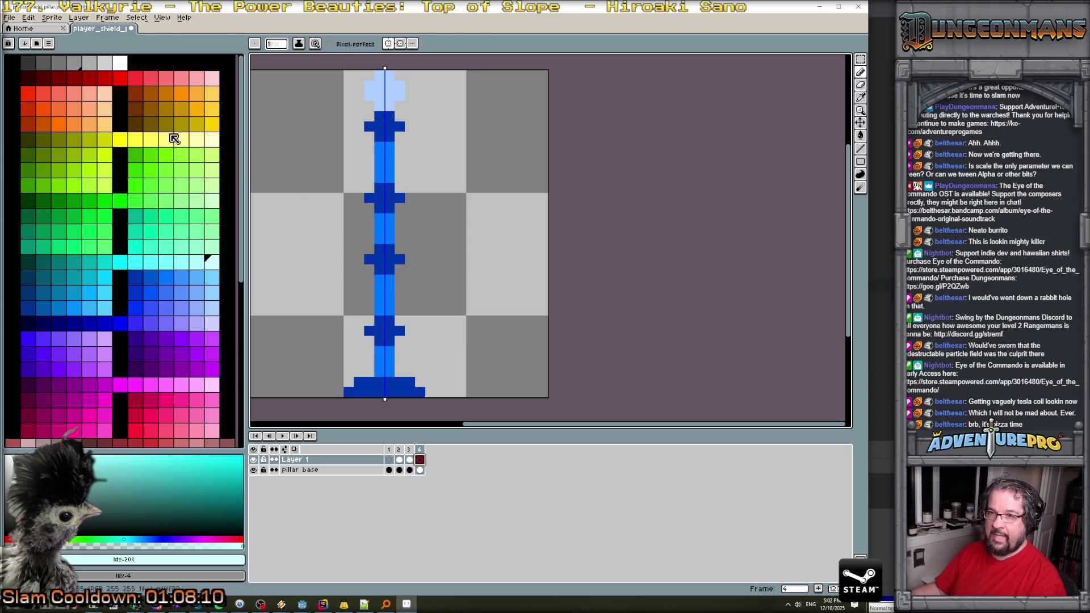
click(119, 139)
click(399, 319)
drag(389, 310, 380, 282)
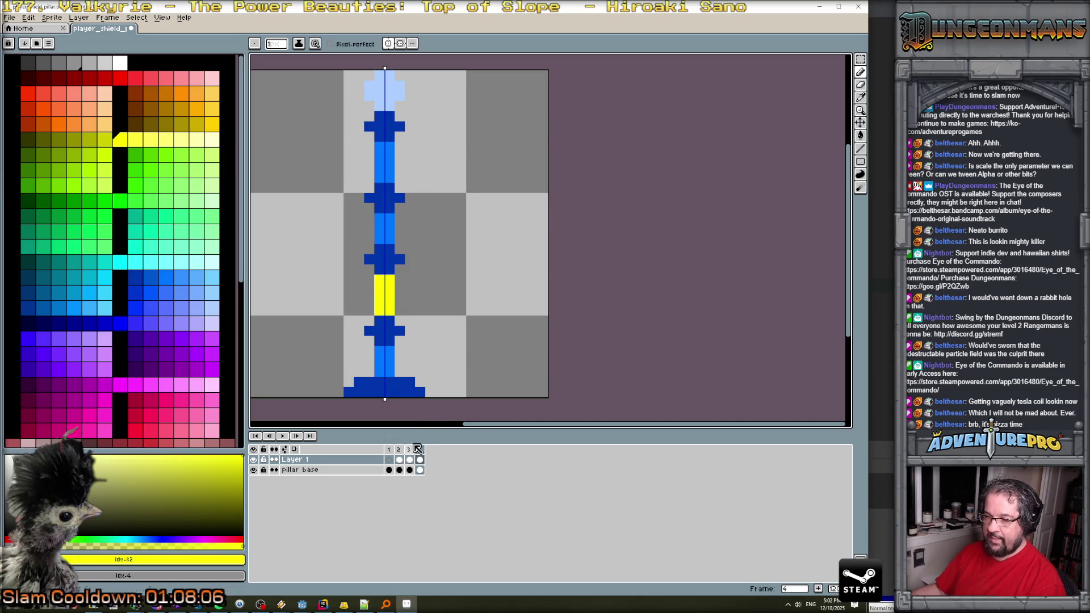
key(alt+n)
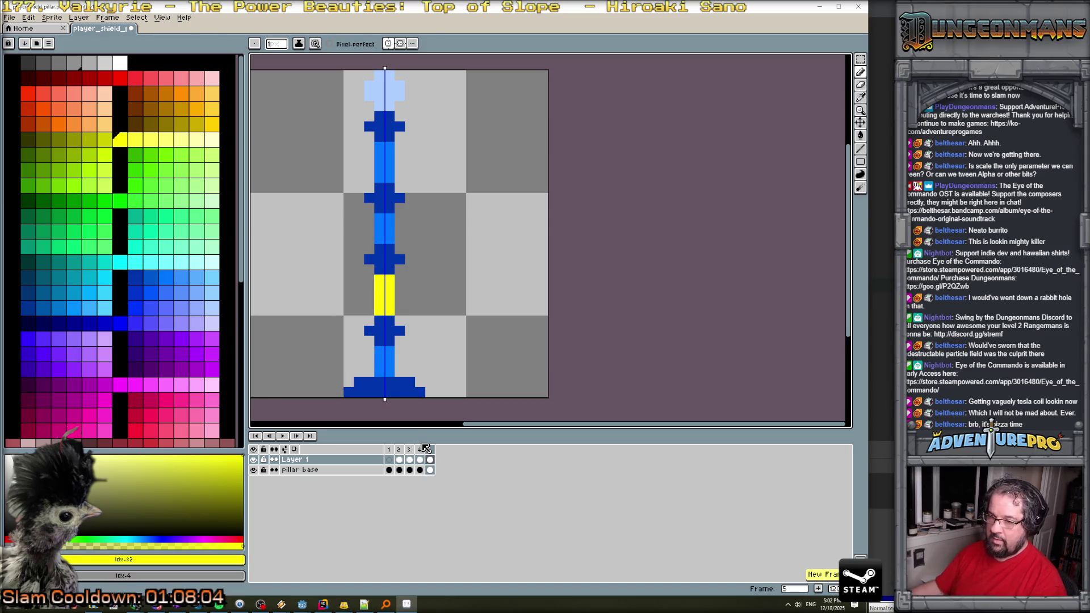
Clear frame 5 and paste frame 2's yellow band into it, moved higher up the pillar.
key(Delete)
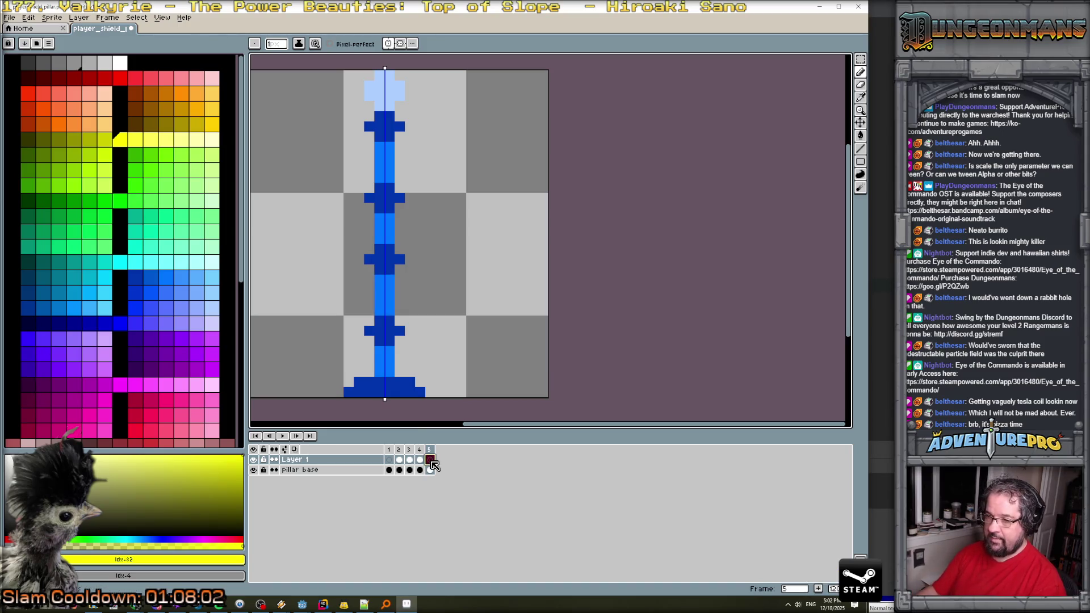
click(399, 459)
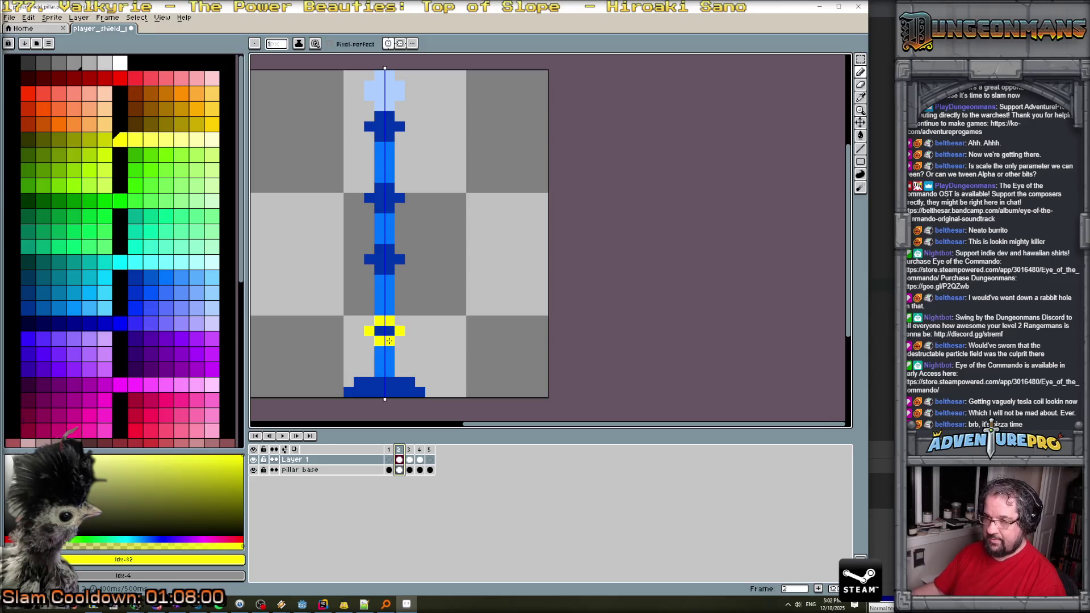
key(m)
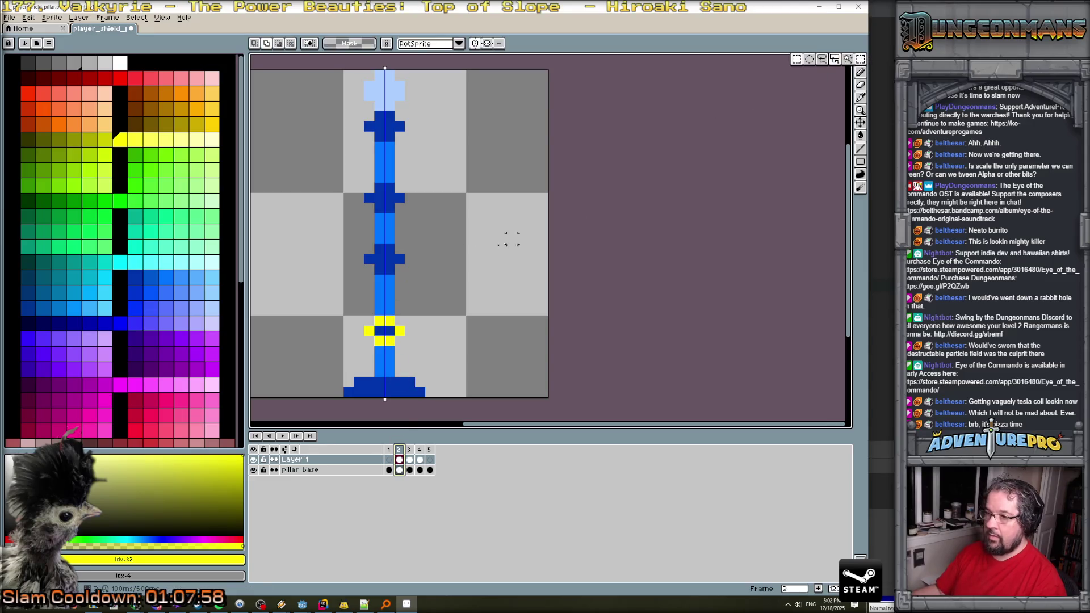
mouse_move(362, 313)
mouse_down()
mouse_move(406, 328)
mouse_move(407, 347)
mouse_up()
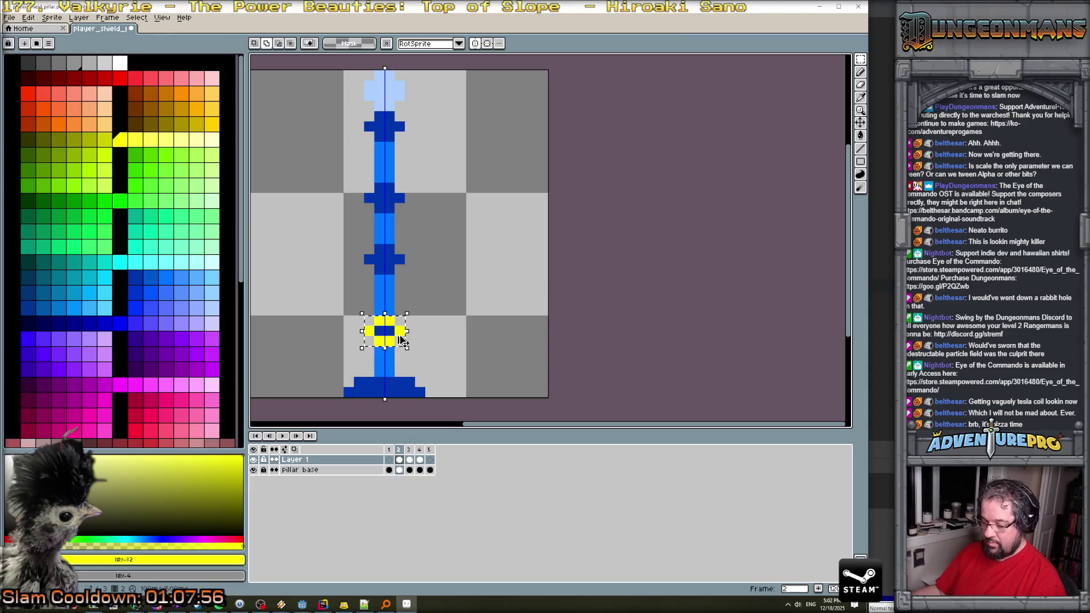
click(429, 460)
key(ctrl+v)
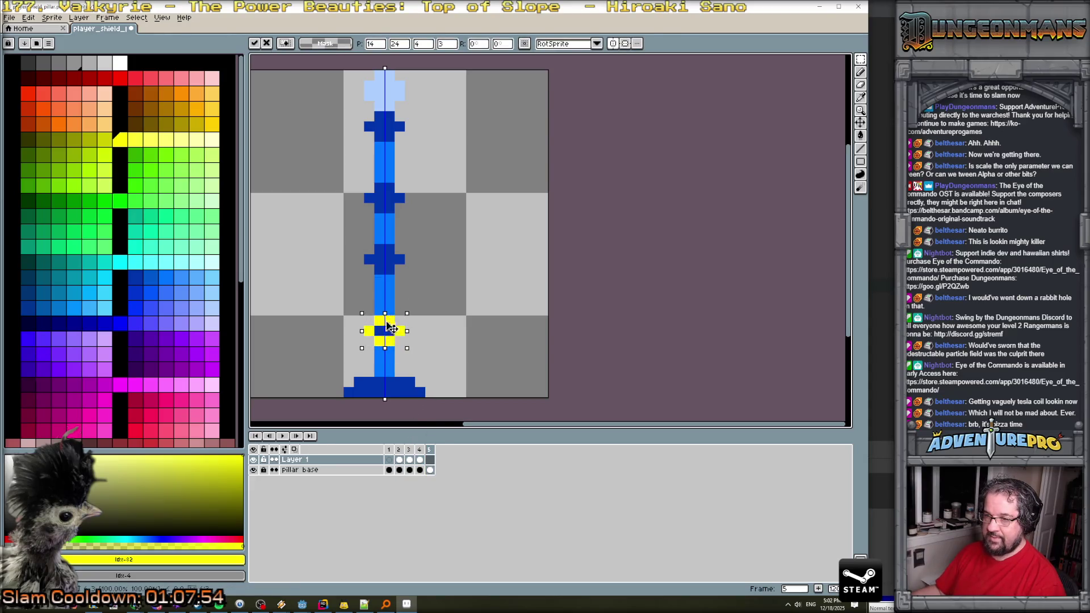
drag(392, 330, 391, 268)
click(400, 449)
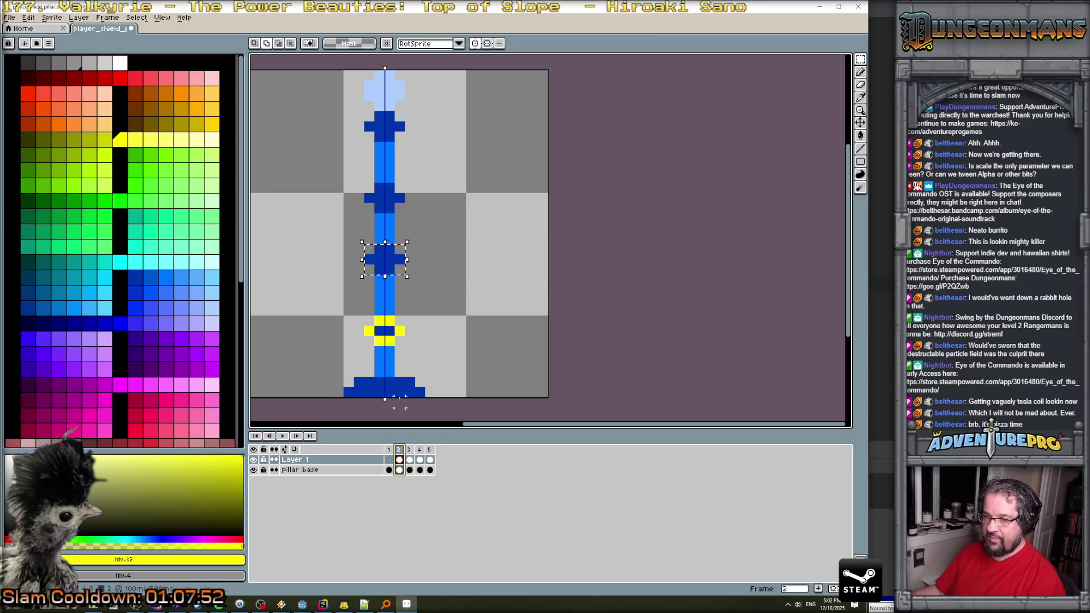
Add frame 6 with frame 3's white cross pasted over the raised yellow band.
click(409, 450)
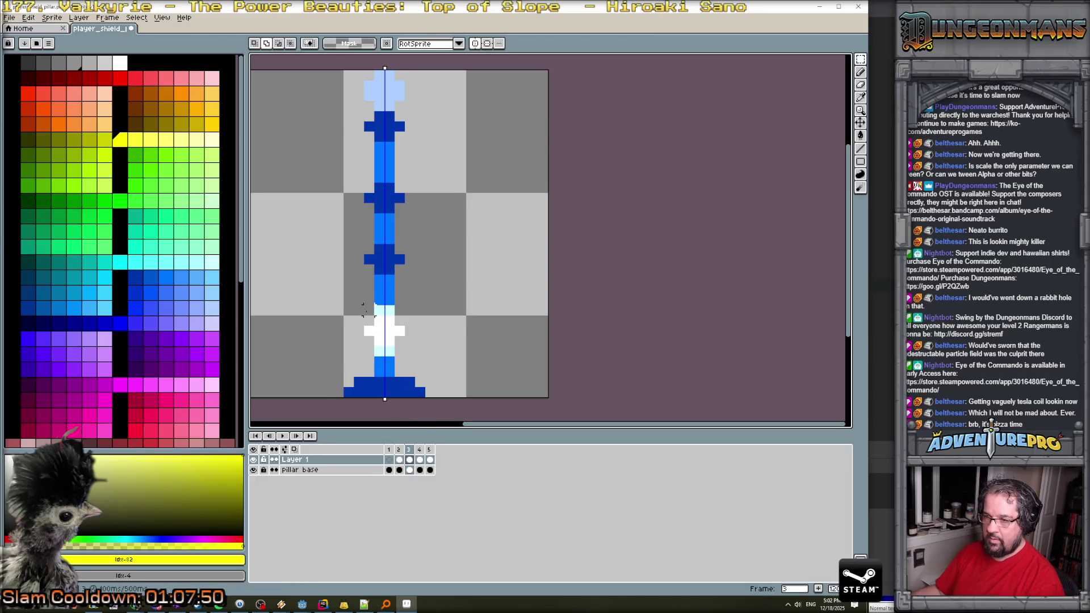
key(ctrl+shift+d)
key(Right)
key(Right)
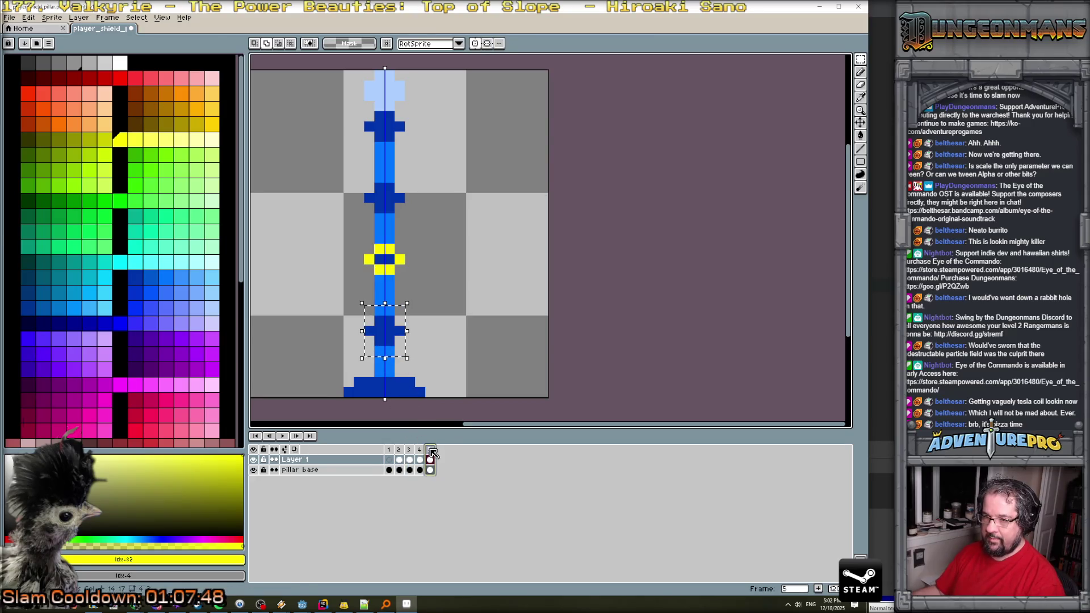
key(alt+n)
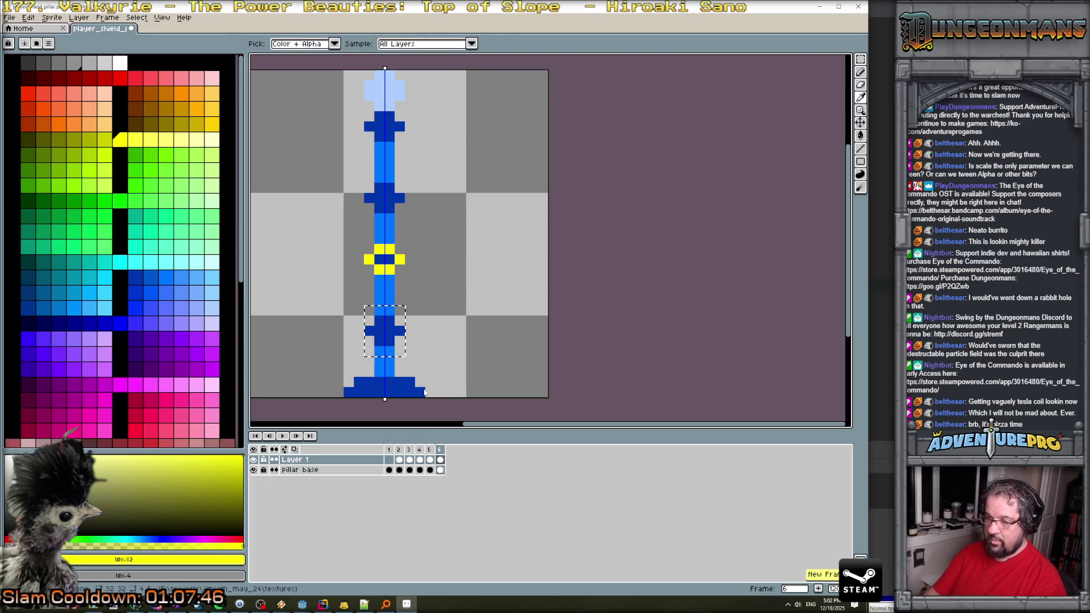
click(443, 460)
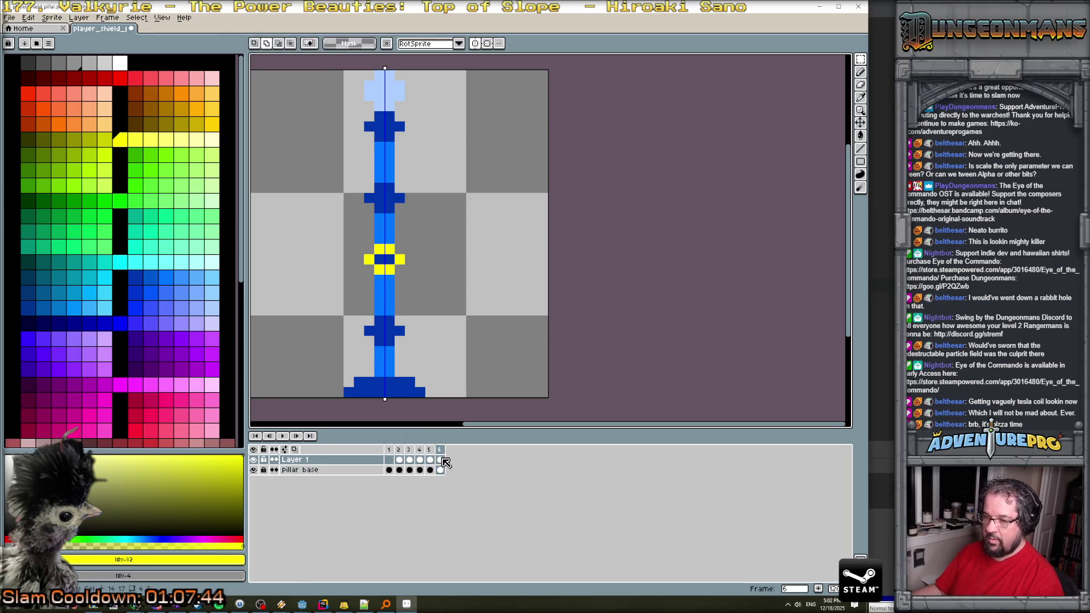
key(ctrl+v)
mouse_move(390, 340)
mouse_down()
mouse_move(396, 239)
mouse_move(399, 277)
mouse_up()
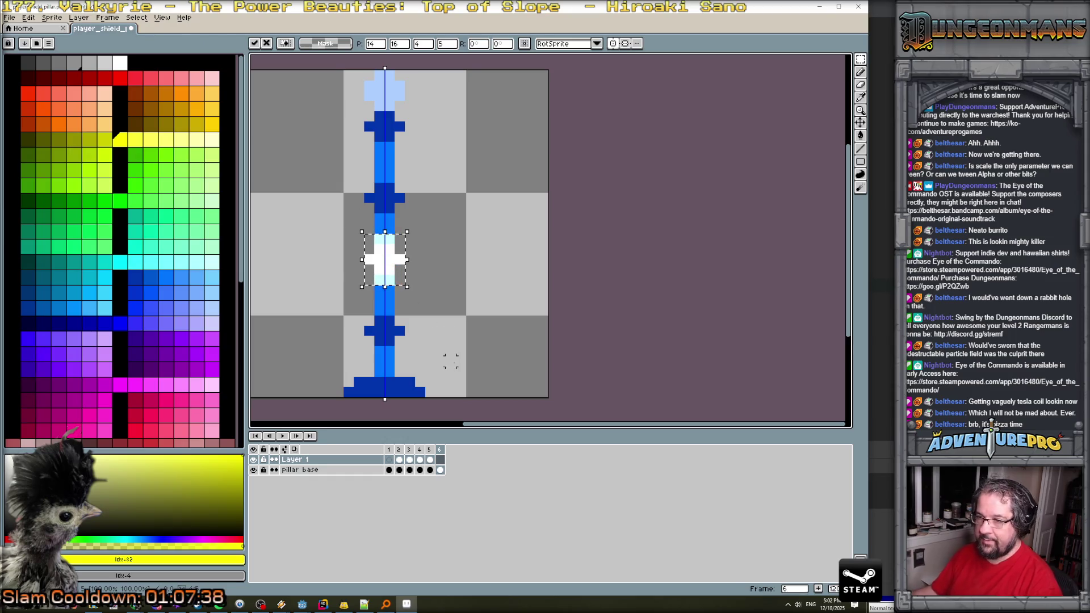
click(441, 451)
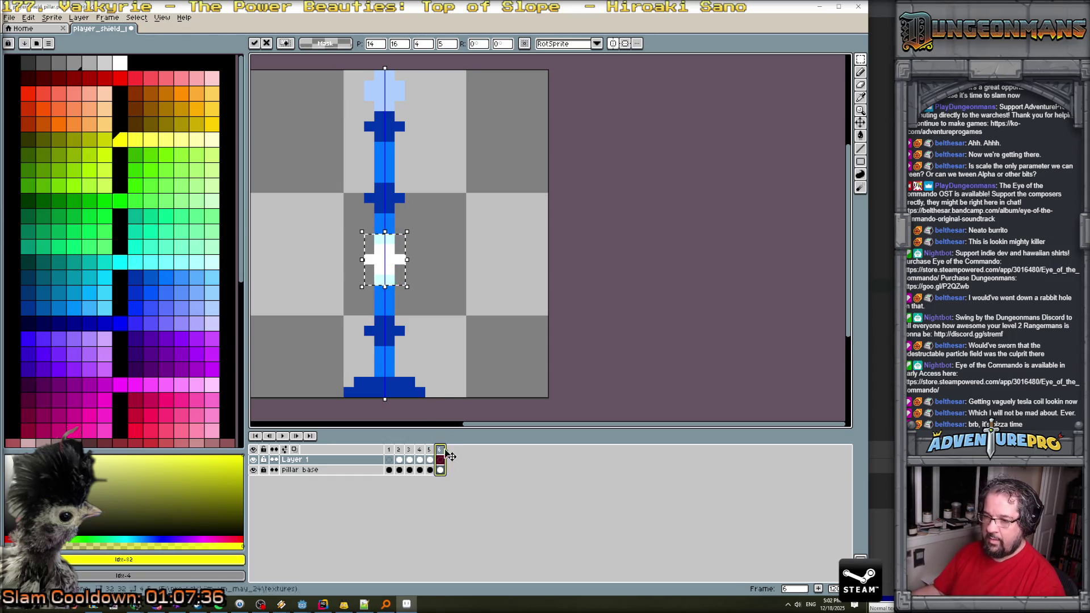
Add frame 7, clear the white cross, and paint a small yellow block into the pillar.
key(alt+n)
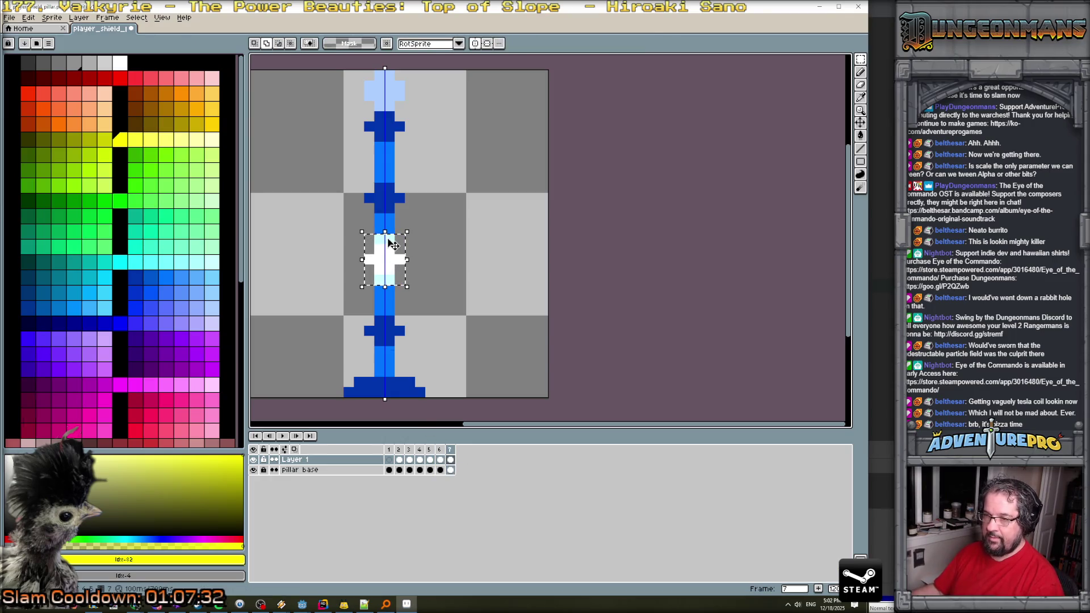
key(Delete)
click(120, 140)
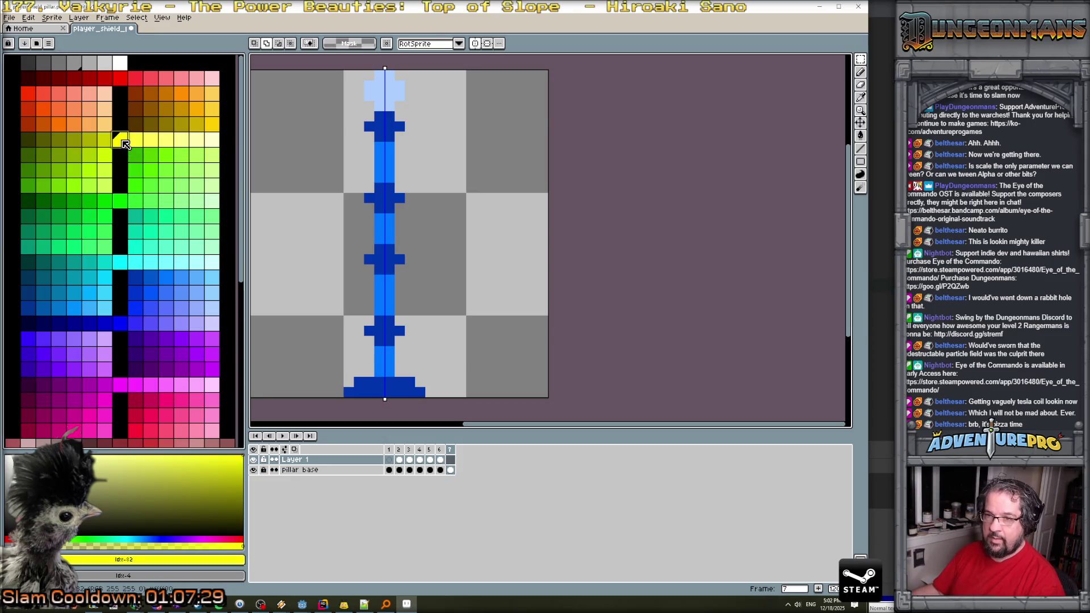
key(b)
drag(386, 222, 380, 239)
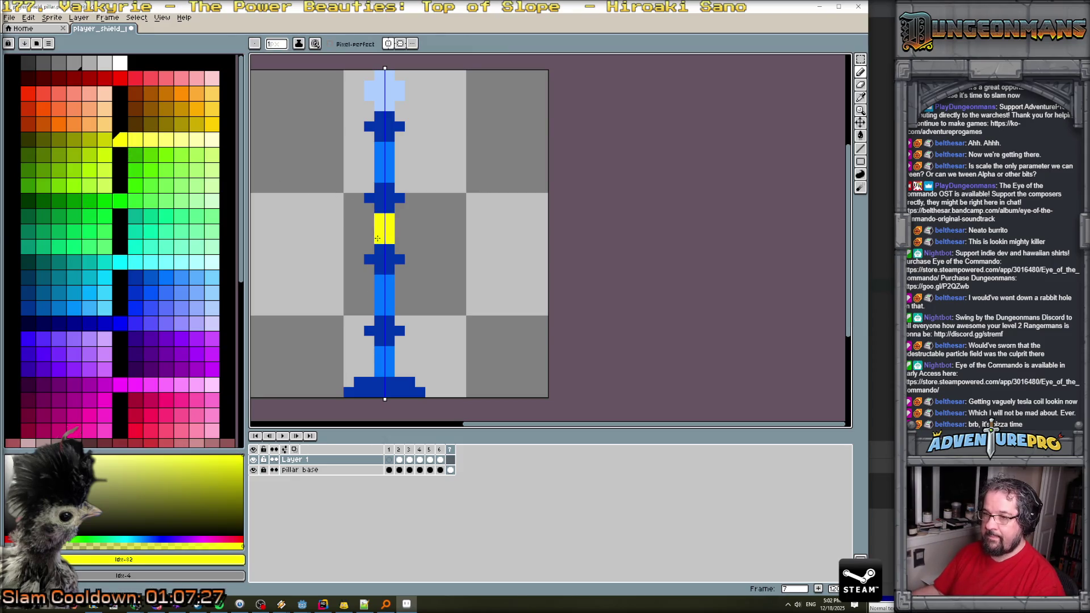
Add frame 8 with yellow painted around the upper-middle crossbar.
key(alt+n)
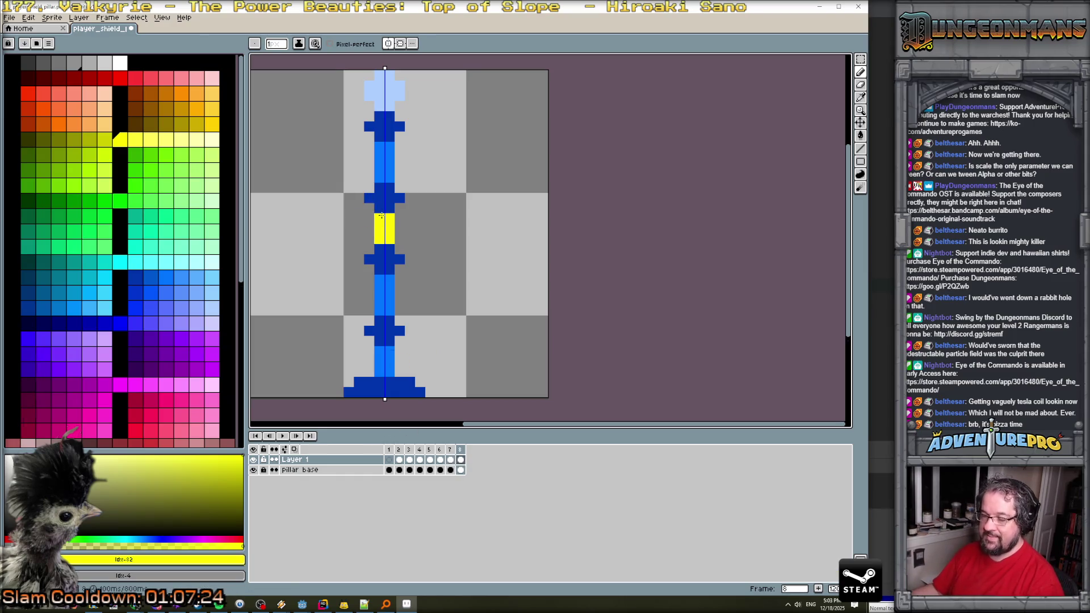
key(Delete)
mouse_move(369, 198)
mouse_down()
mouse_move(390, 188)
mouse_move(389, 219)
mouse_up()
key(e)
Add frame 9 with frame 6's white cross pasted onto the upper yellow cross.
key(alt+n)
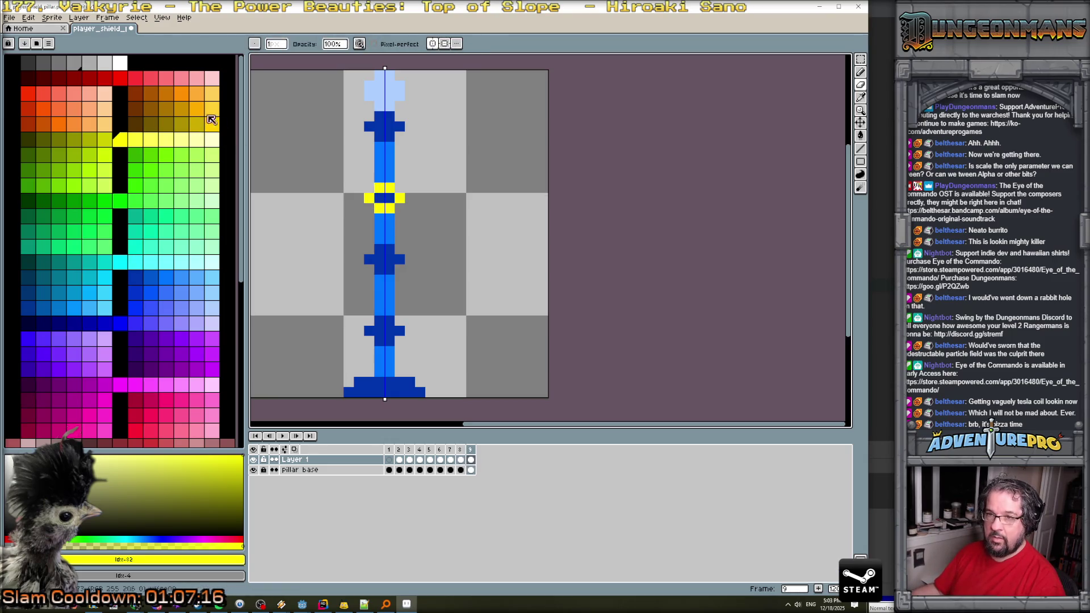
click(452, 451)
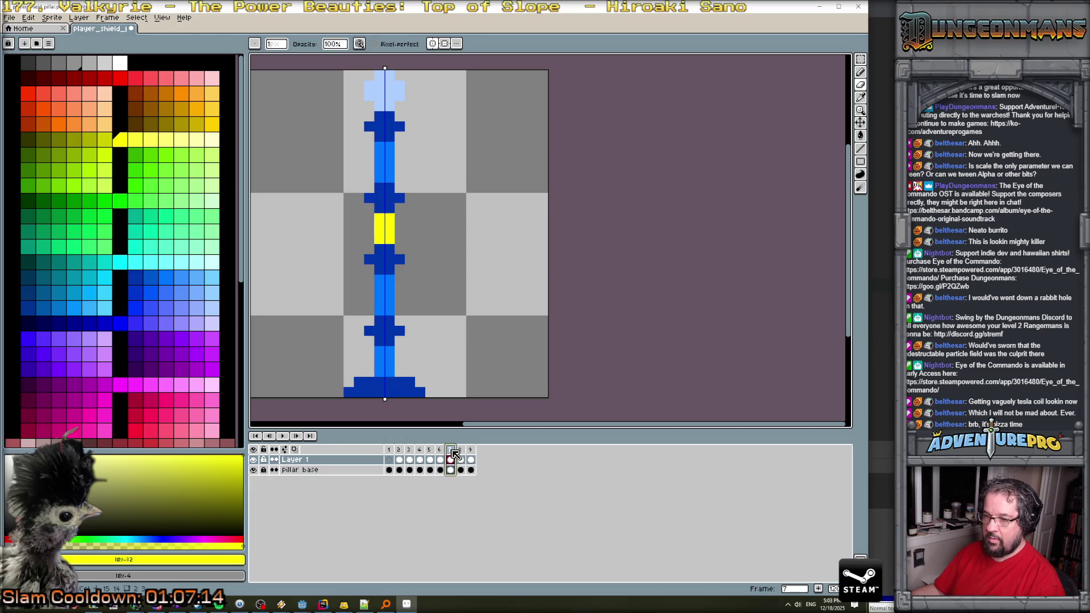
click(440, 450)
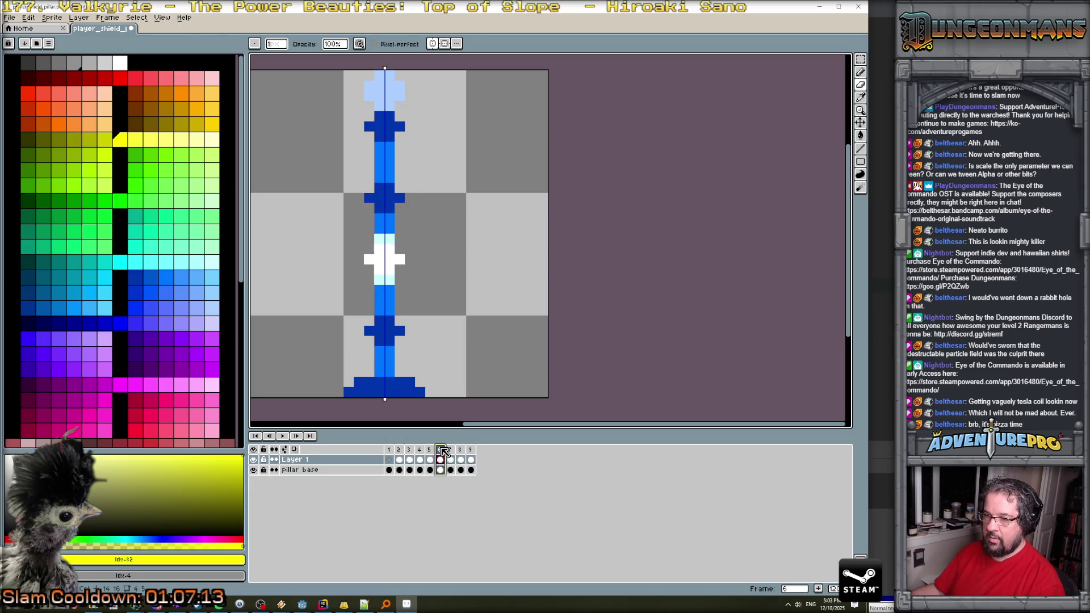
click(861, 59)
drag(362, 232, 407, 287)
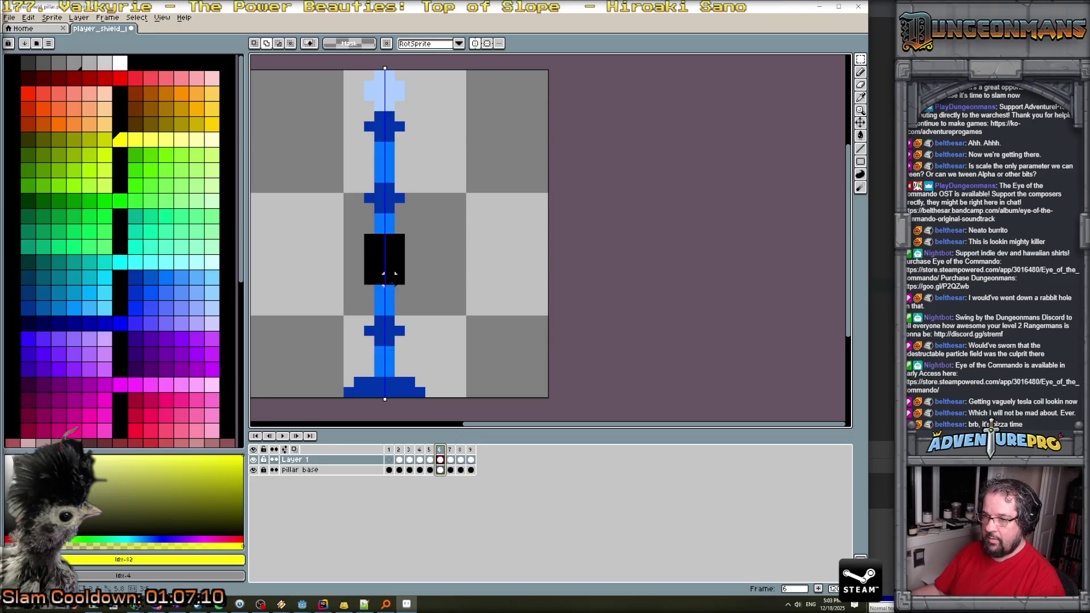
key(End)
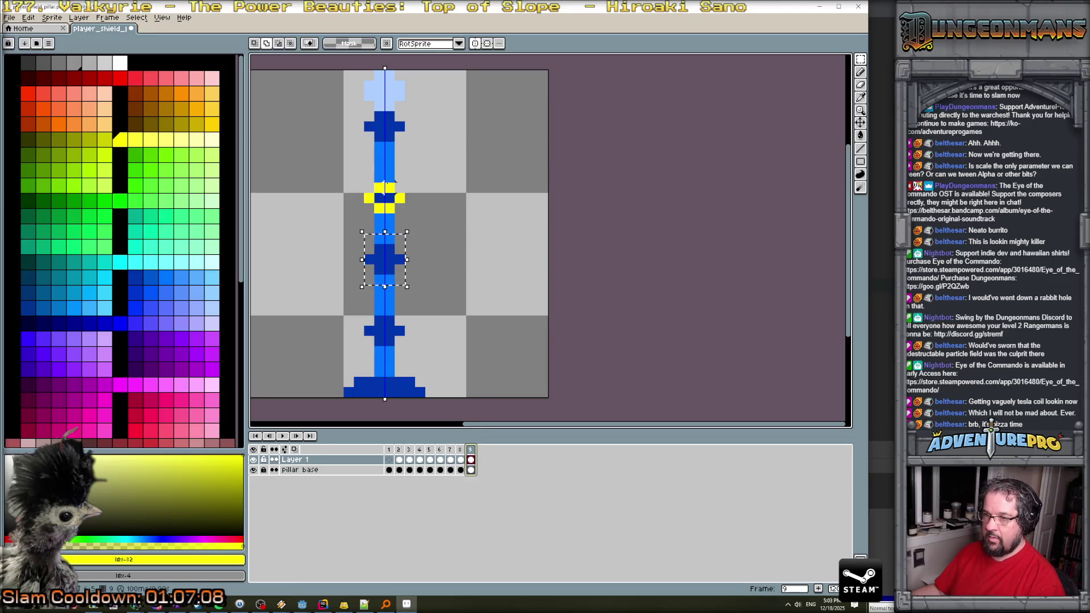
click(398, 198)
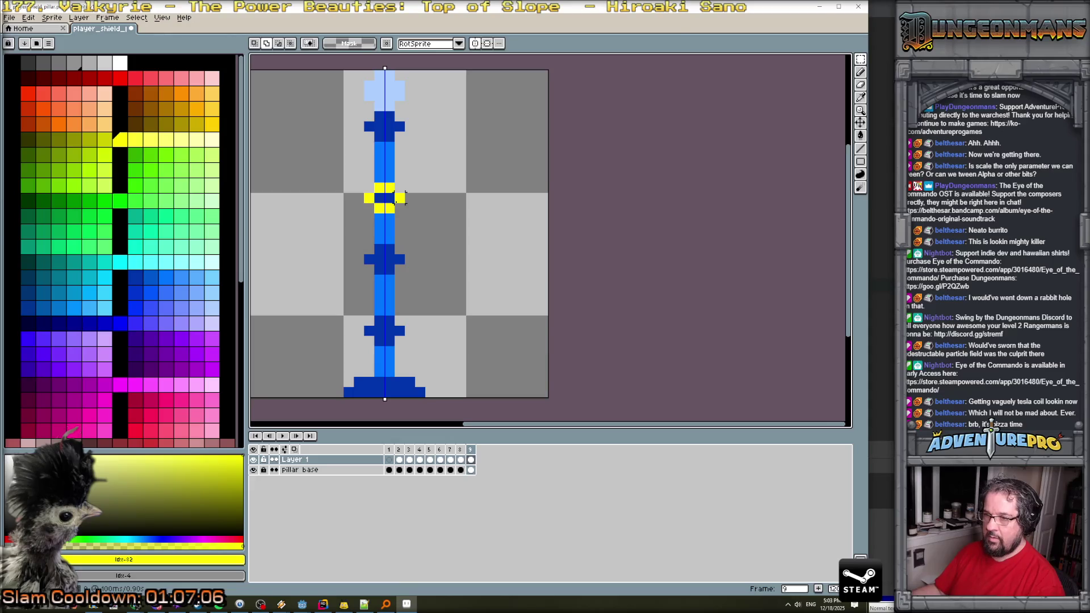
key(ctrl+v)
mouse_move(398, 264)
mouse_down()
mouse_move(388, 242)
mouse_move(397, 203)
mouse_up()
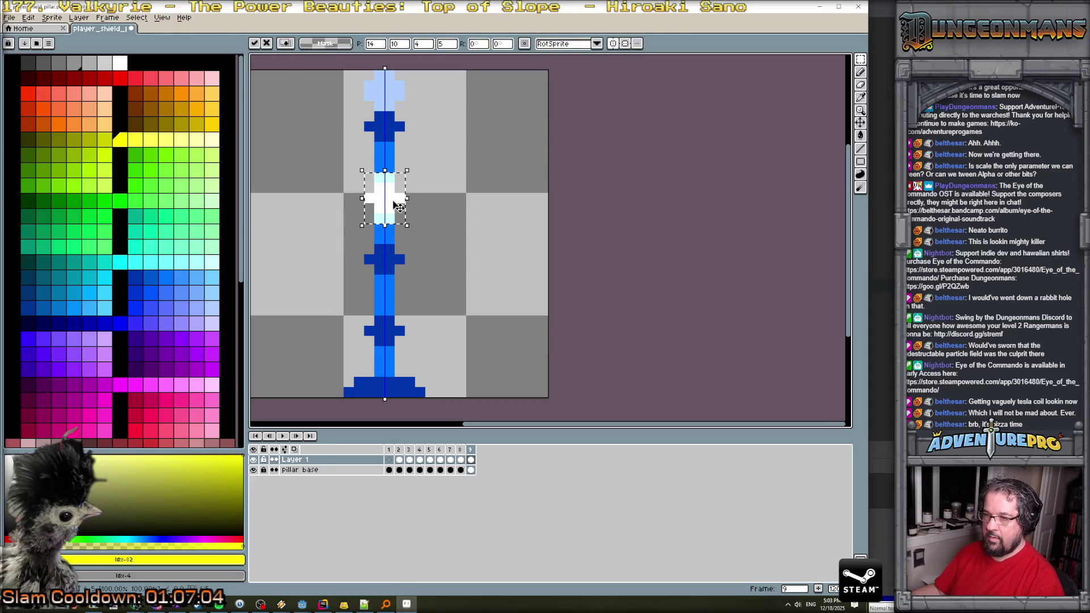
key(Return)
Add frame 10, clear it, paint the pillar above the cross yellow, and preview.
key(alt+n)
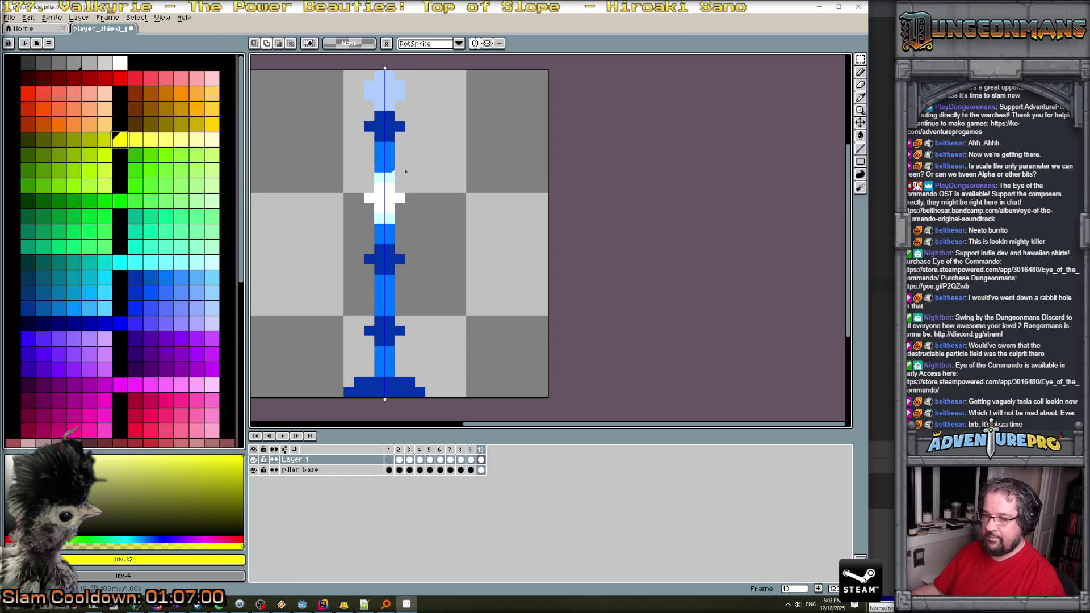
click(389, 188)
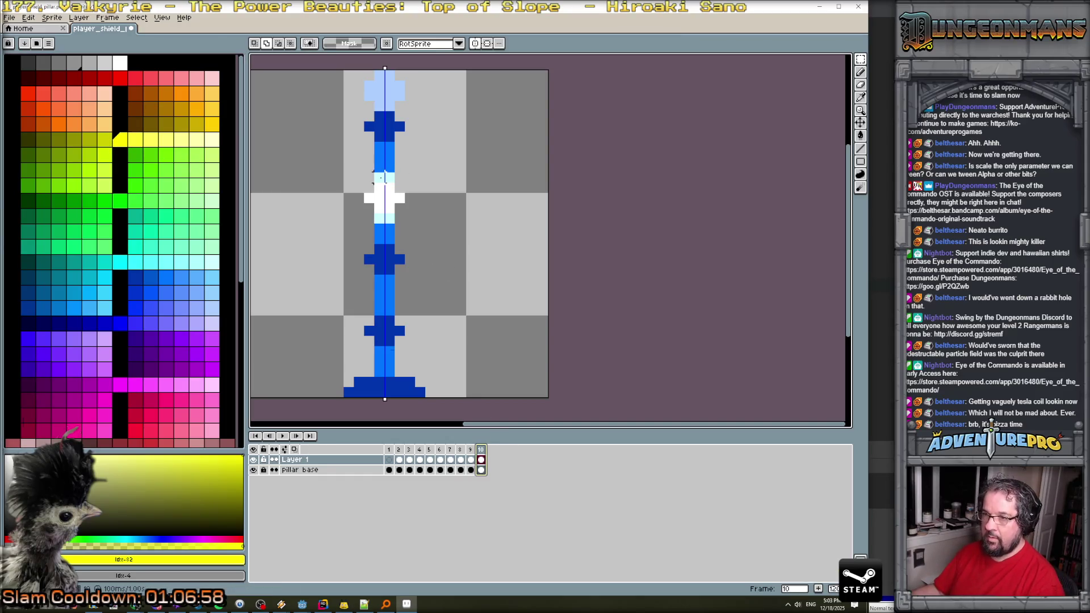
key(Delete)
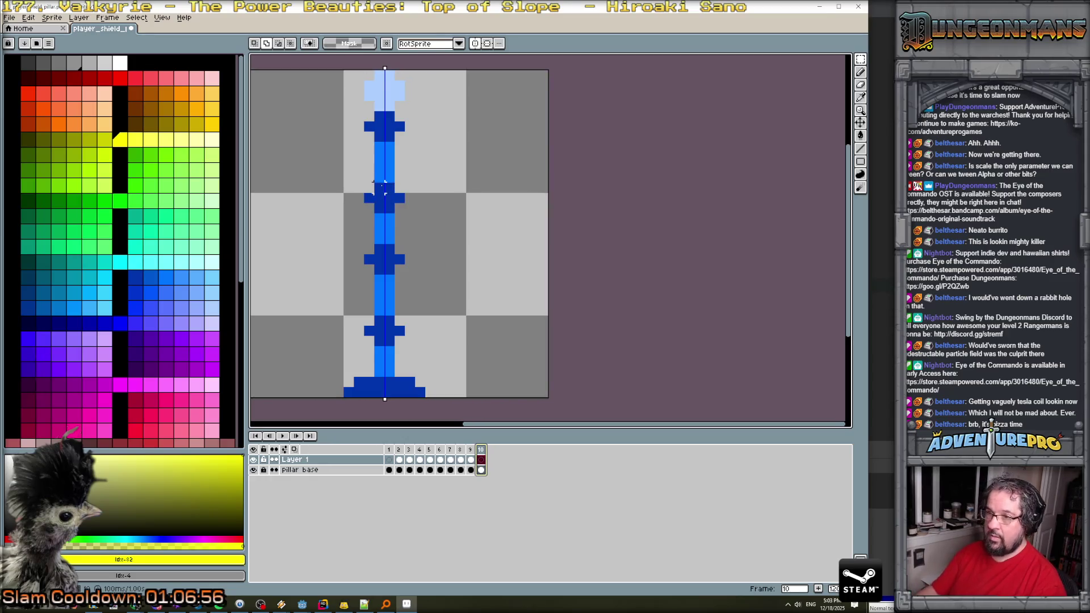
key(b)
drag(382, 177, 382, 147)
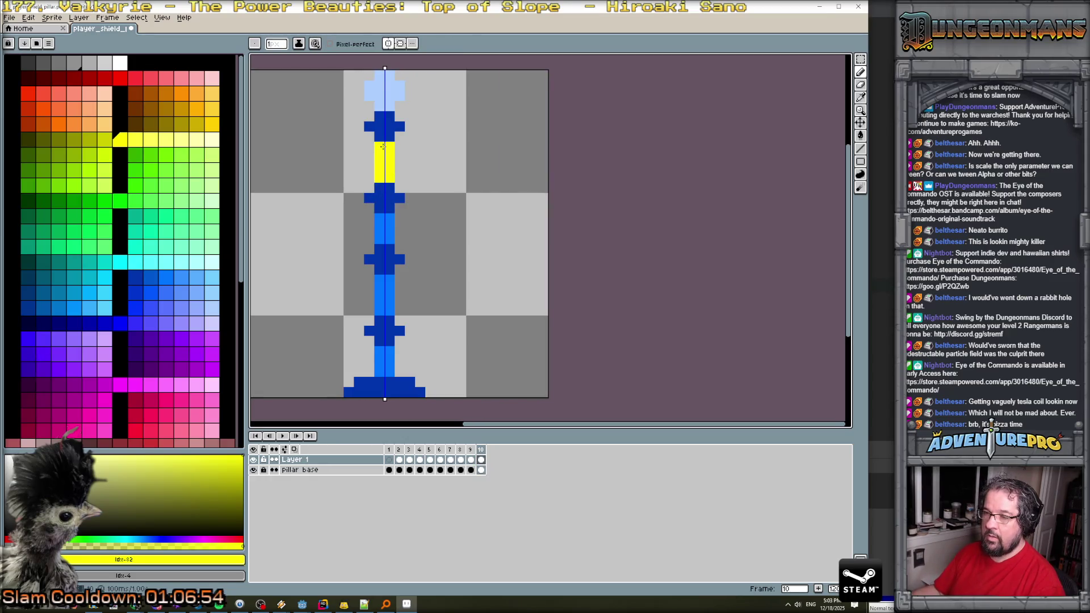
key(Return)
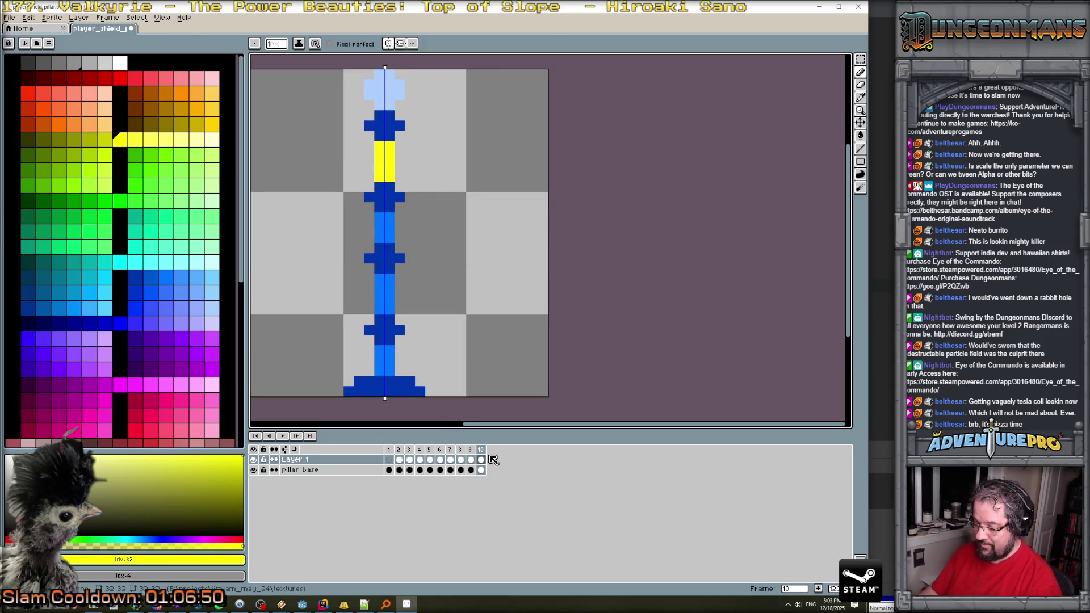
Add frame 11 with yellow around the top crossbar, then save the sprite as PNG.
key(alt+n)
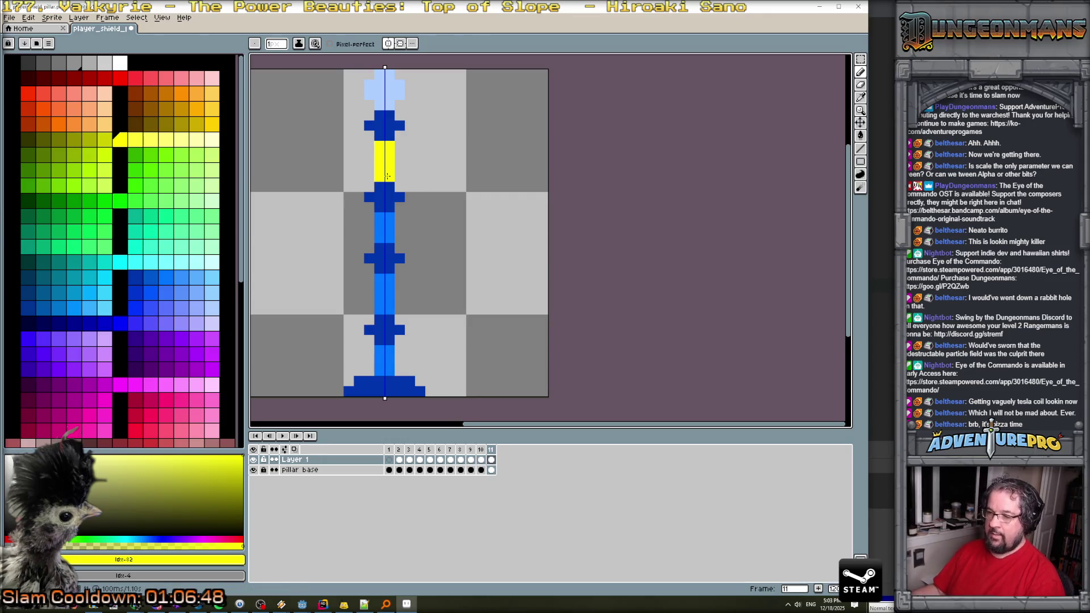
key(Delete)
mouse_move(370, 121)
mouse_down()
mouse_move(379, 116)
mouse_move(390, 136)
mouse_up()
key(ctrl+s)
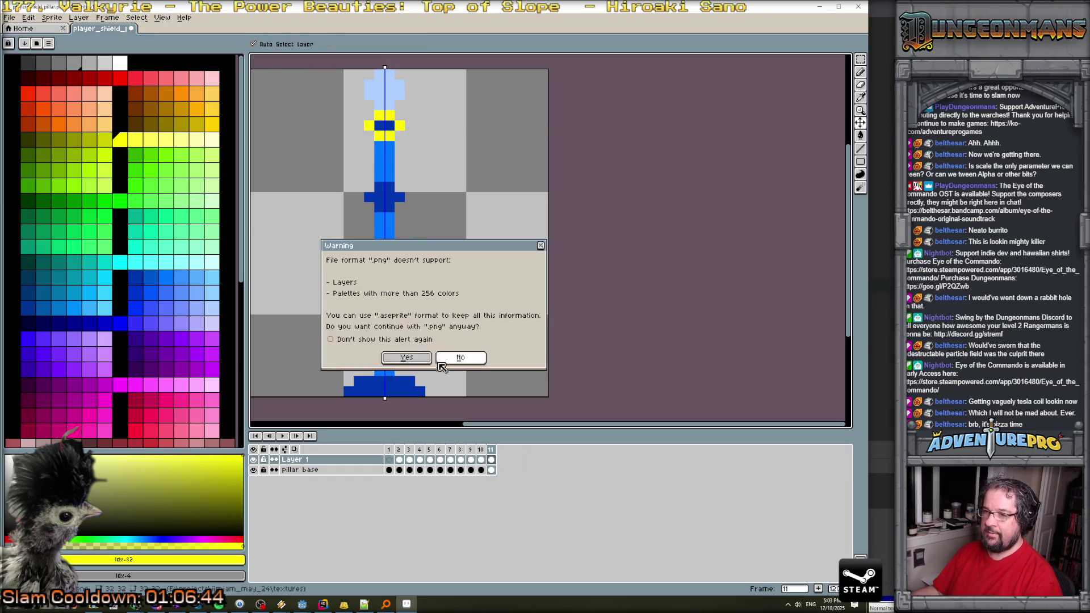
Dismiss the PNG format warning and preview the animation from frame 1.
click(454, 359)
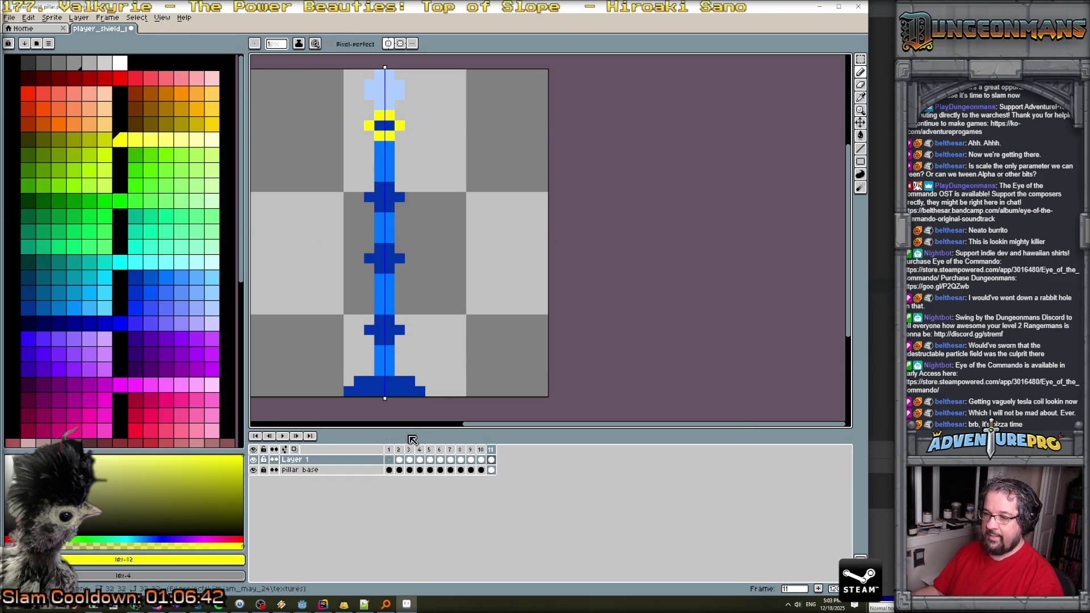
click(389, 449)
click(296, 436)
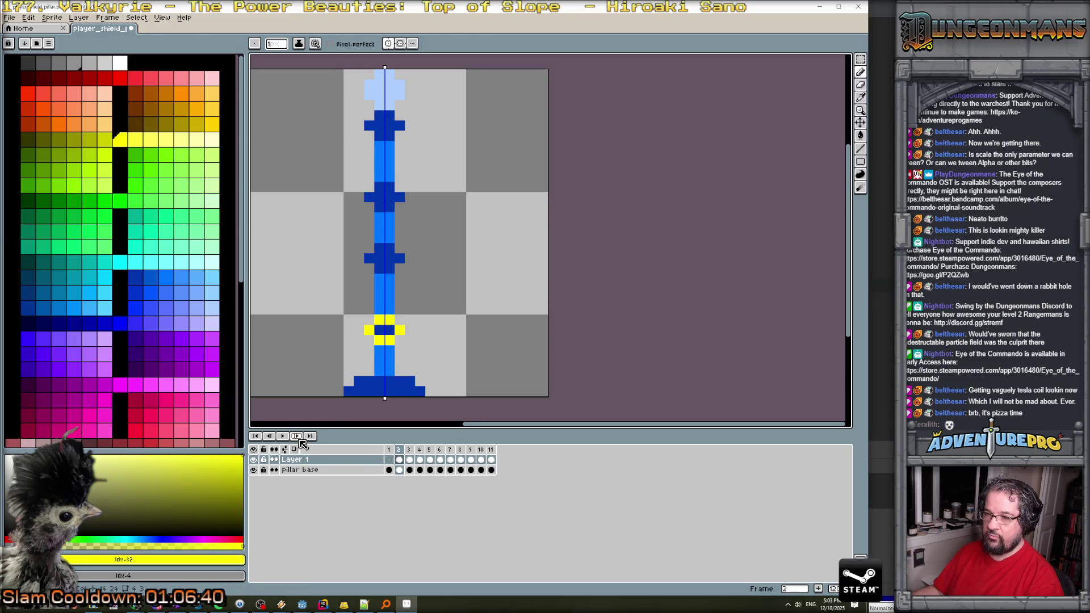
click(269, 436)
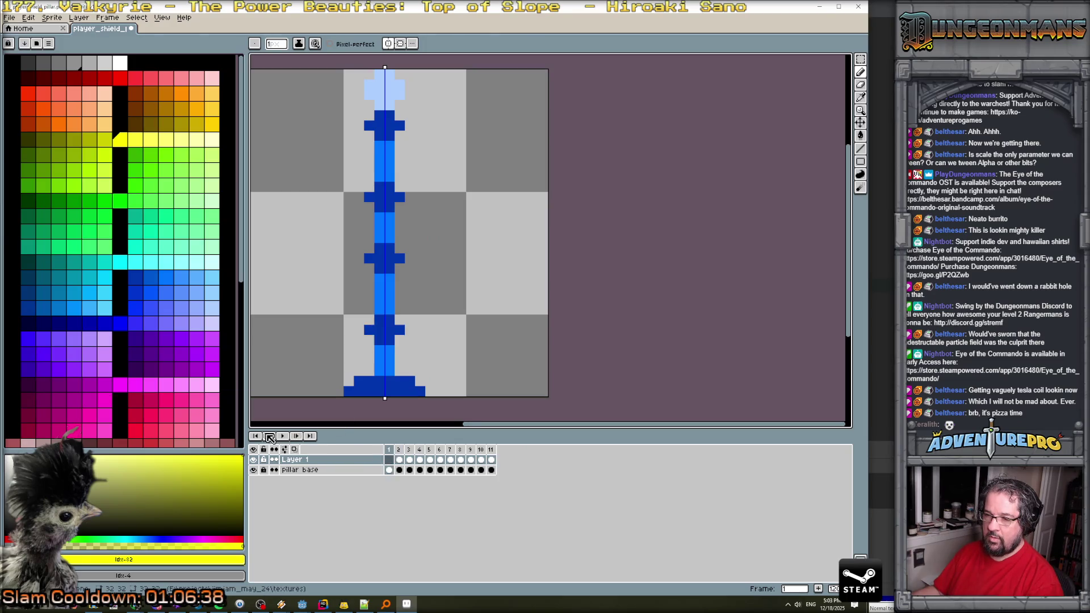
click(282, 436)
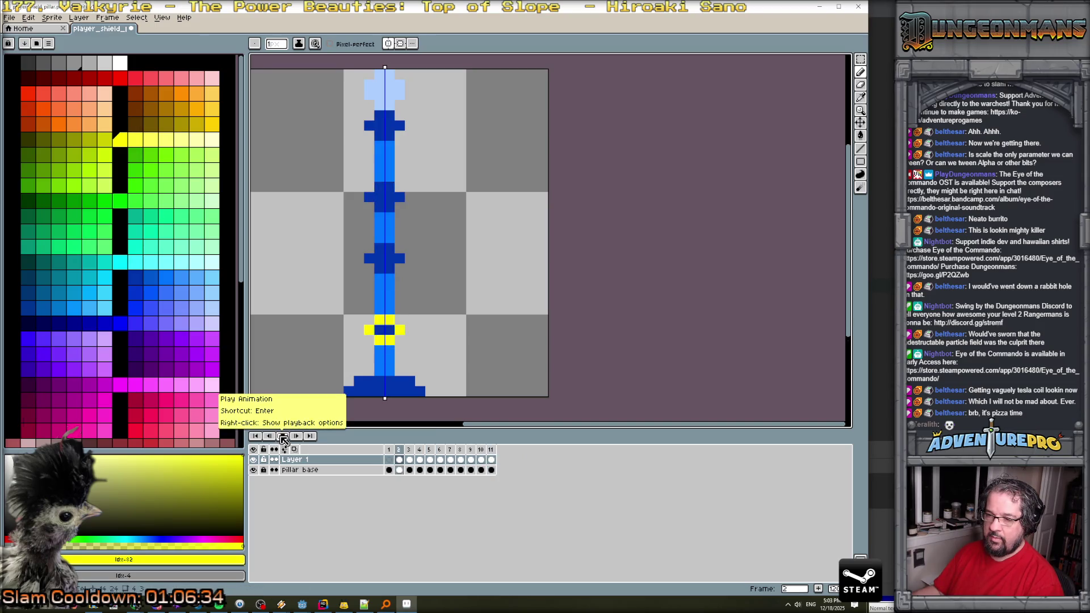
click(283, 438)
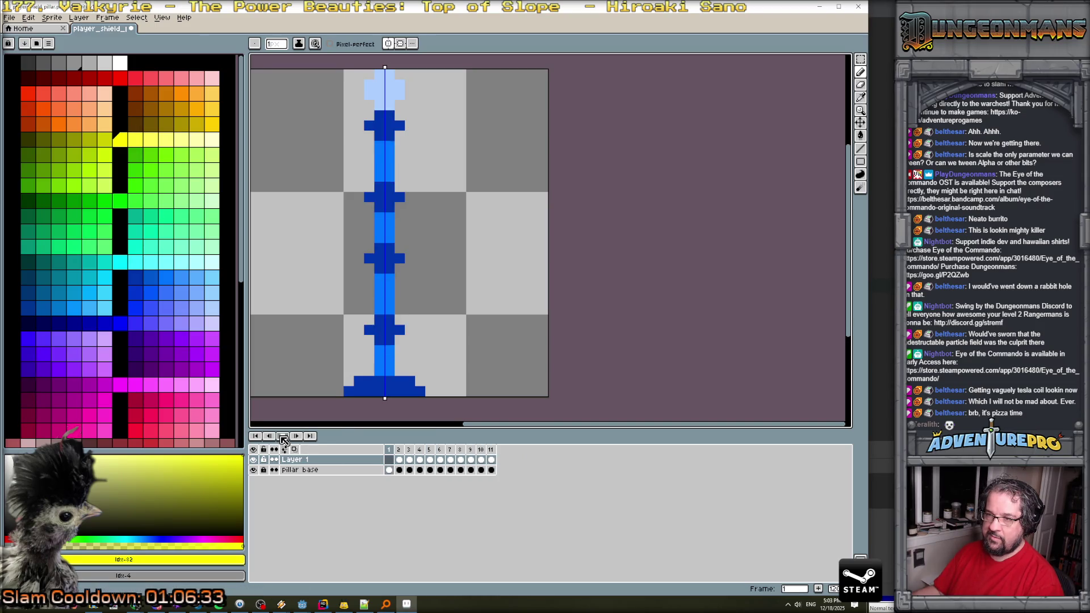
click(492, 451)
Add frame 12 and erase the yellow band at the pillar top.
key(alt+n)
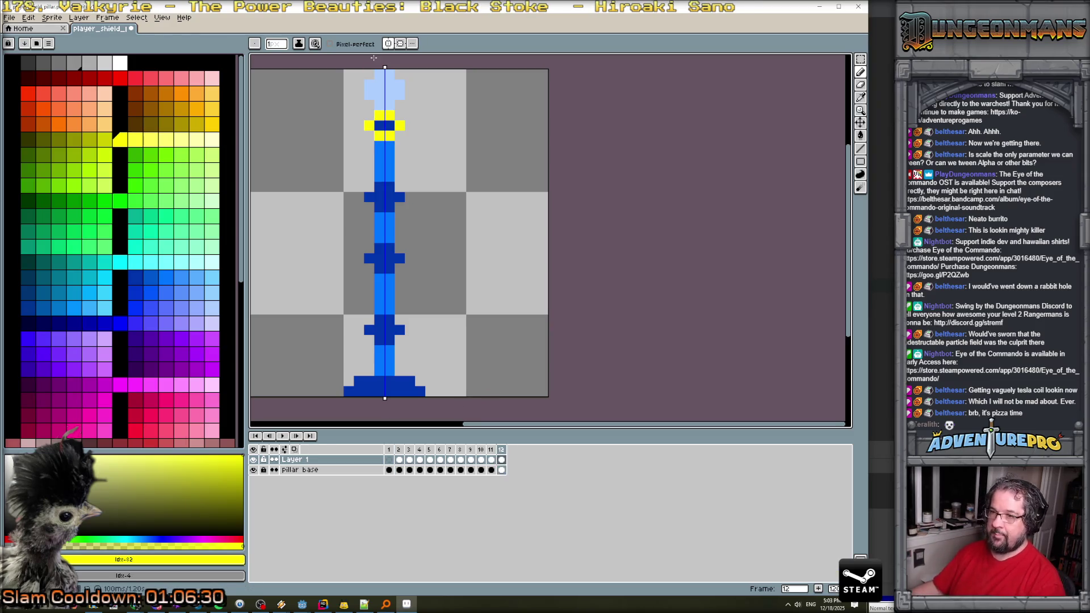
mouse_move(378, 126)
mouse_down()
mouse_move(369, 125)
mouse_move(392, 116)
mouse_move(380, 135)
mouse_up()
click(120, 62)
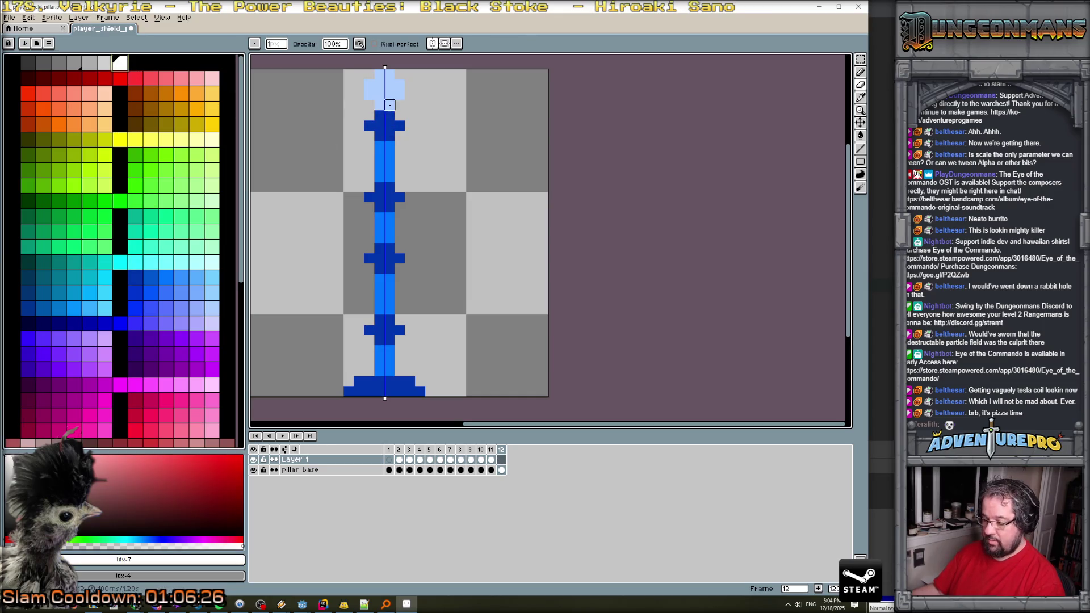
On frame 12, paint the pillar cap and crosses white and the shaft yellow.
key(b)
mouse_move(373, 98)
mouse_down()
mouse_move(399, 84)
mouse_move(379, 84)
mouse_move(385, 74)
mouse_up()
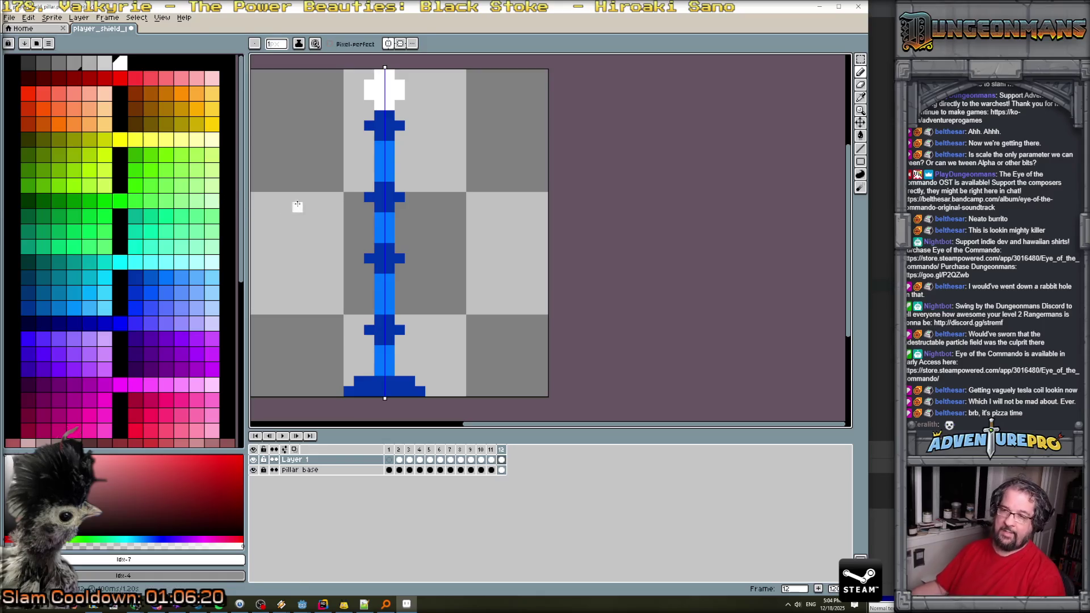
click(120, 140)
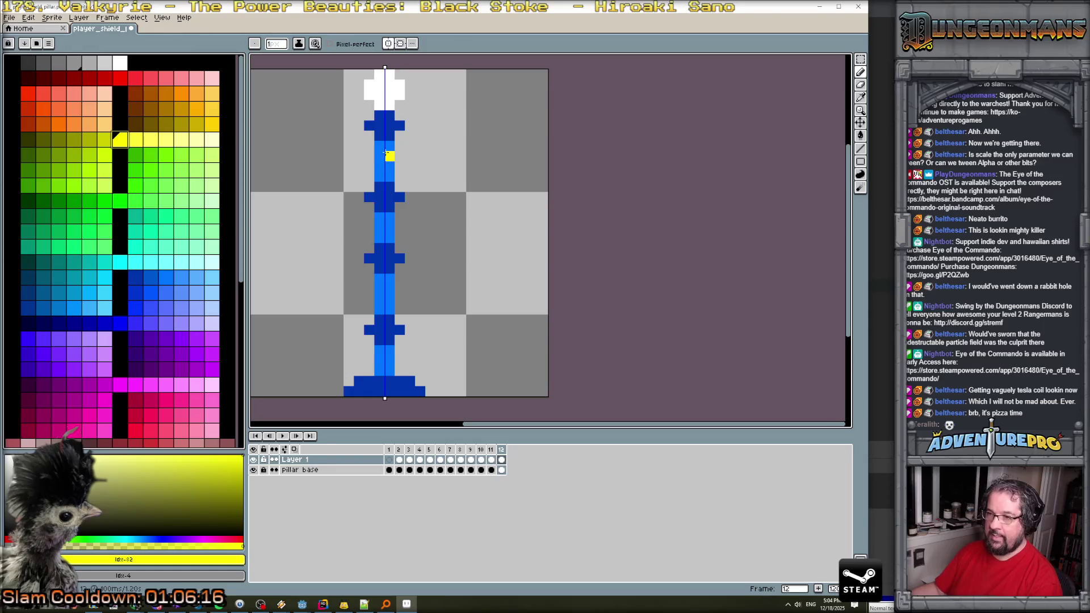
drag(379, 146, 377, 303)
drag(379, 359, 380, 365)
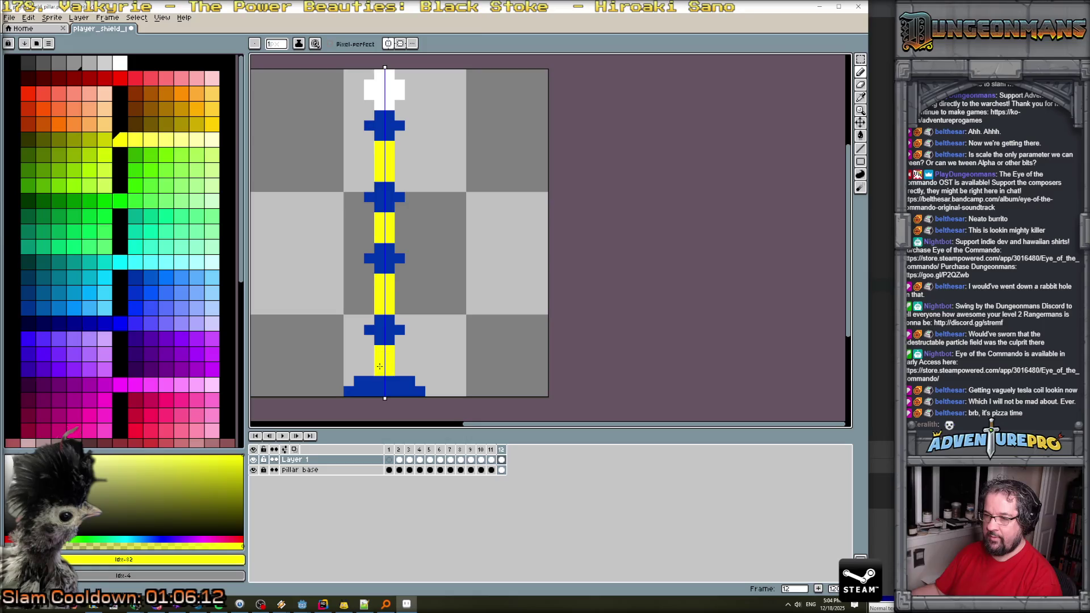
click(121, 63)
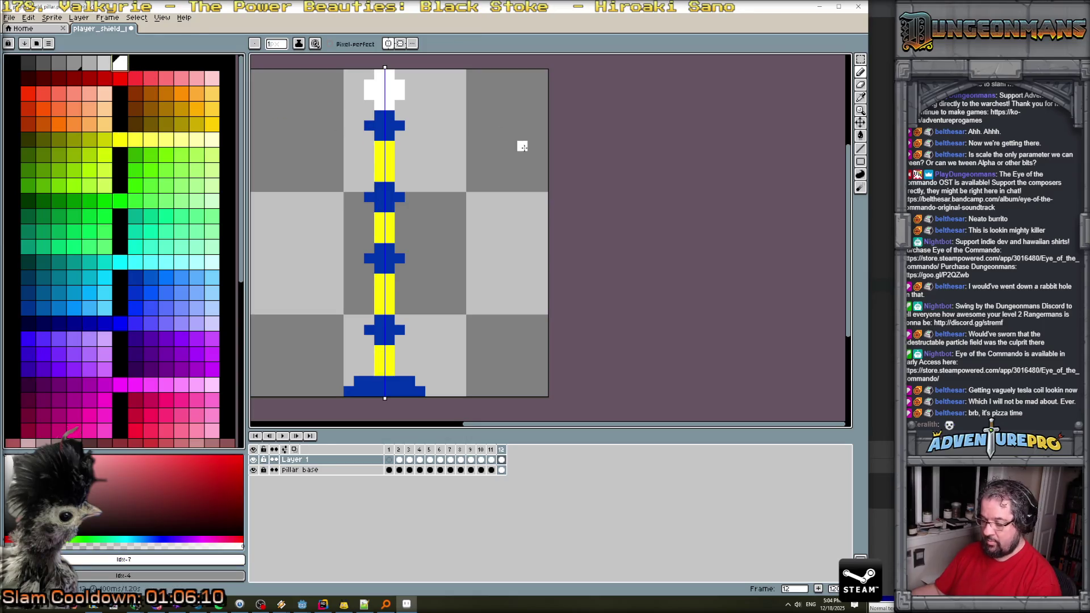
mouse_move(392, 136)
mouse_down()
mouse_move(378, 126)
mouse_move(401, 126)
mouse_move(383, 120)
mouse_move(371, 189)
mouse_move(400, 197)
mouse_move(380, 192)
mouse_move(380, 213)
mouse_up()
drag(367, 259, 381, 252)
mouse_move(369, 323)
mouse_down()
mouse_move(397, 331)
mouse_move(382, 318)
mouse_move(384, 341)
mouse_up()
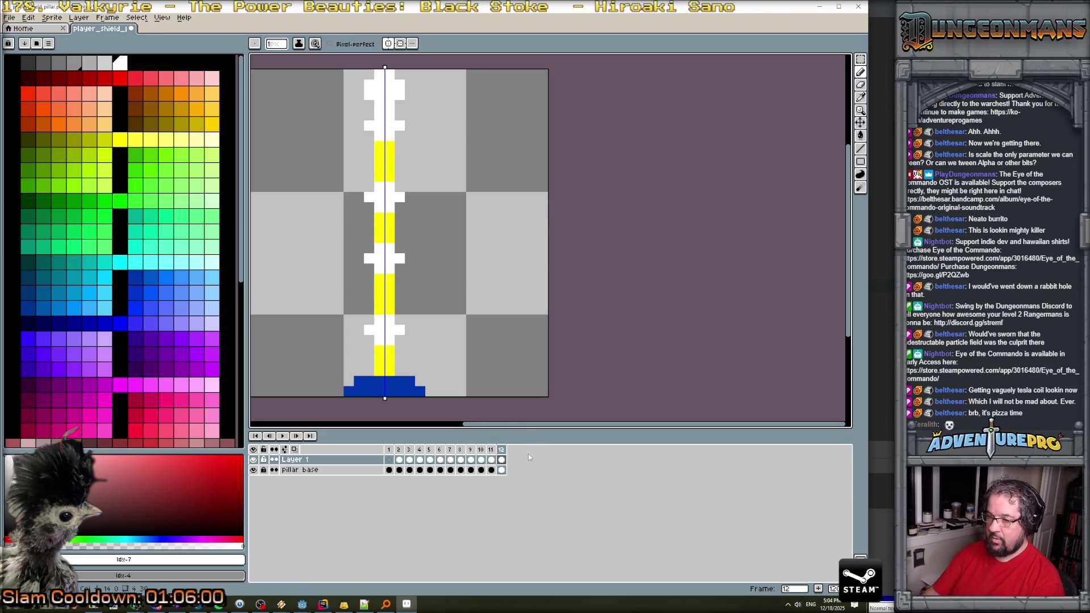
Add frame 13 with the pillar shaft and side notches painted black, then add frame 14.
key(alt+n)
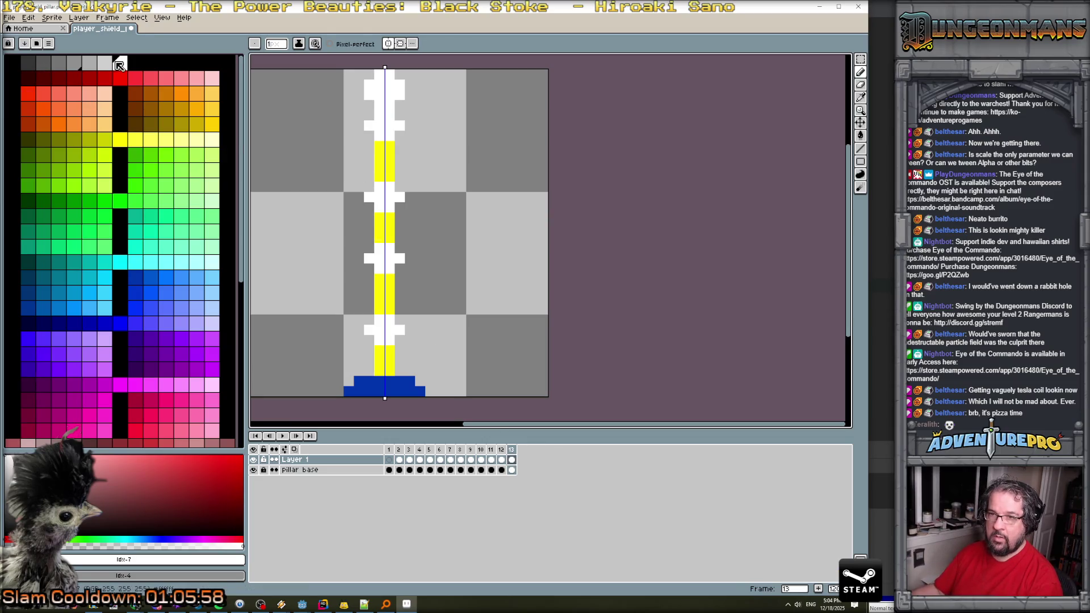
click(119, 65)
mouse_move(379, 116)
mouse_down()
mouse_move(390, 115)
mouse_move(381, 372)
mouse_up()
click(379, 108)
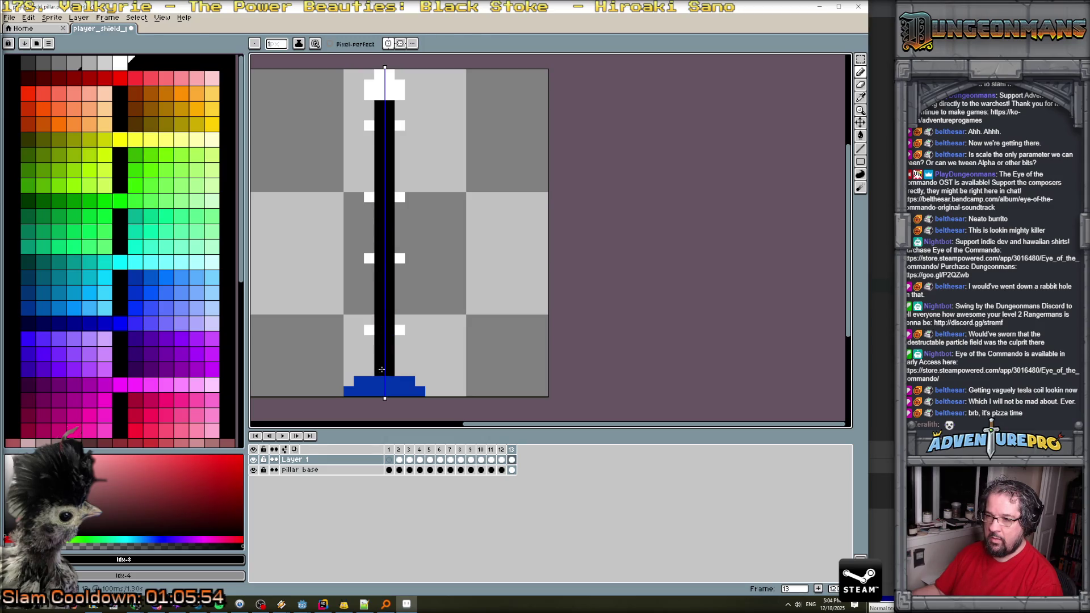
click(370, 258)
click(369, 197)
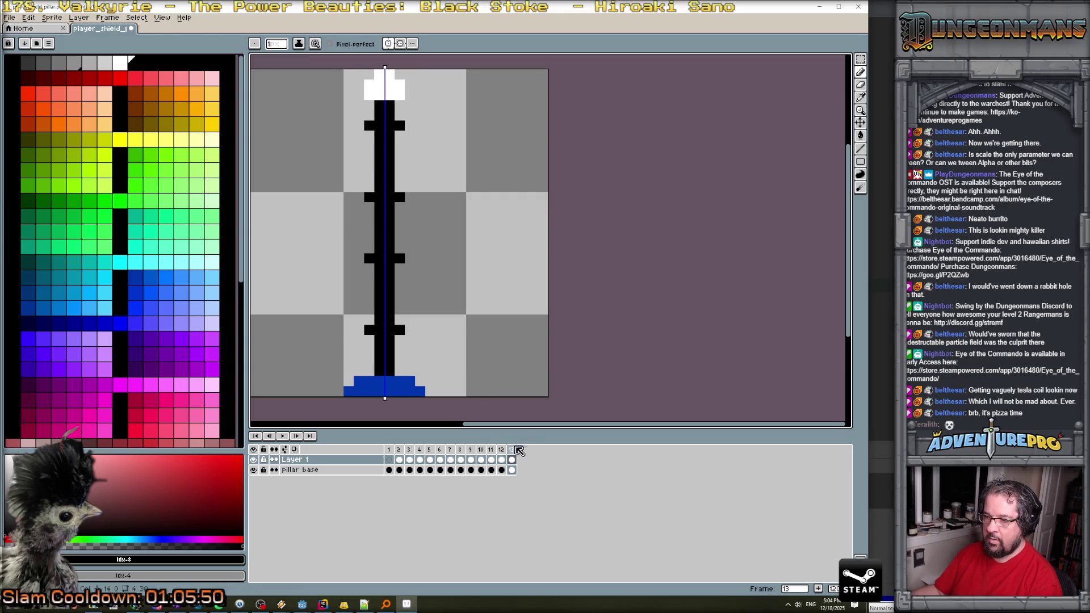
key(alt+n)
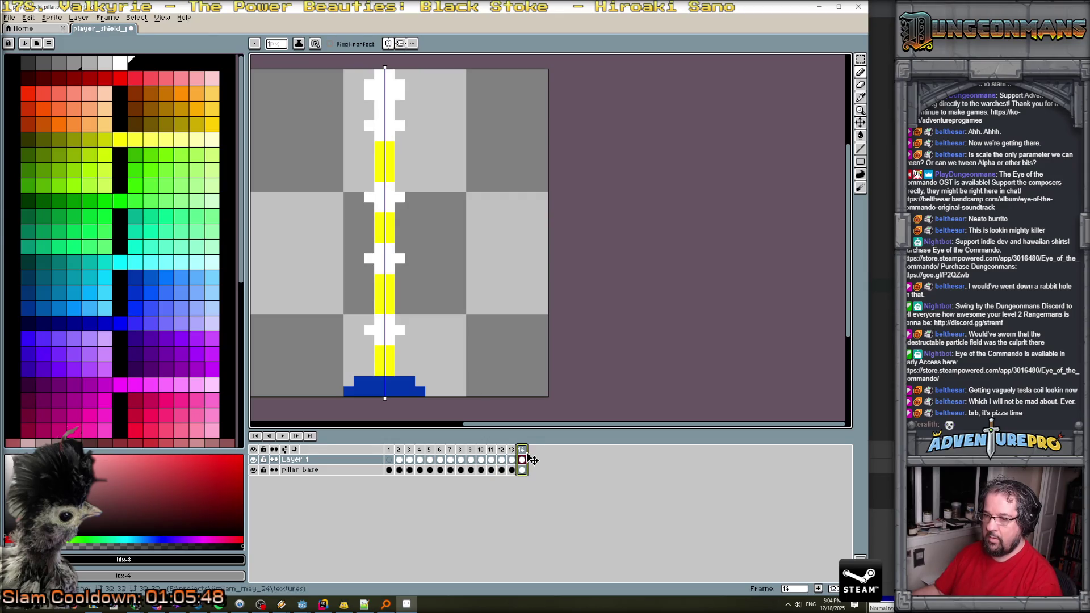
double_click(392, 451)
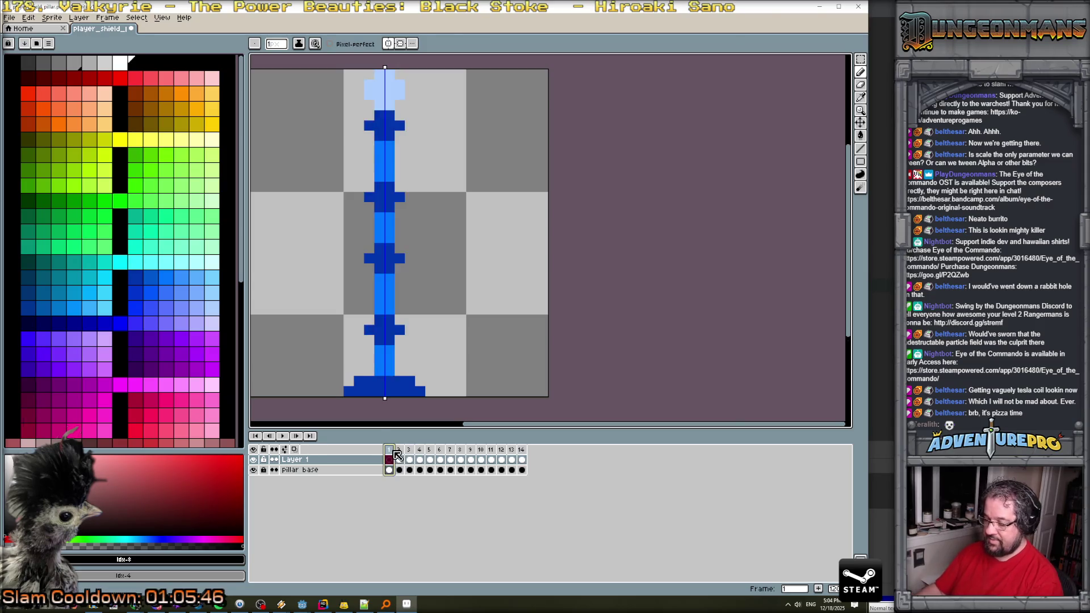
Set frame 1 to 500 ms and frames 2–14 to 50 ms.
text(5)
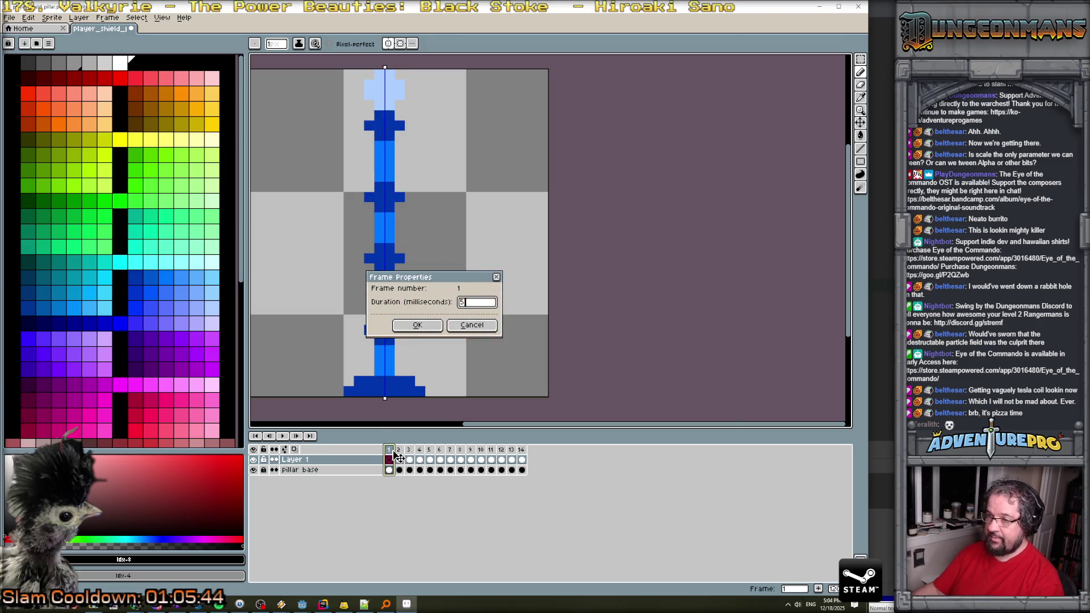
key(Return)
drag(399, 452, 522, 456)
double_click(522, 455)
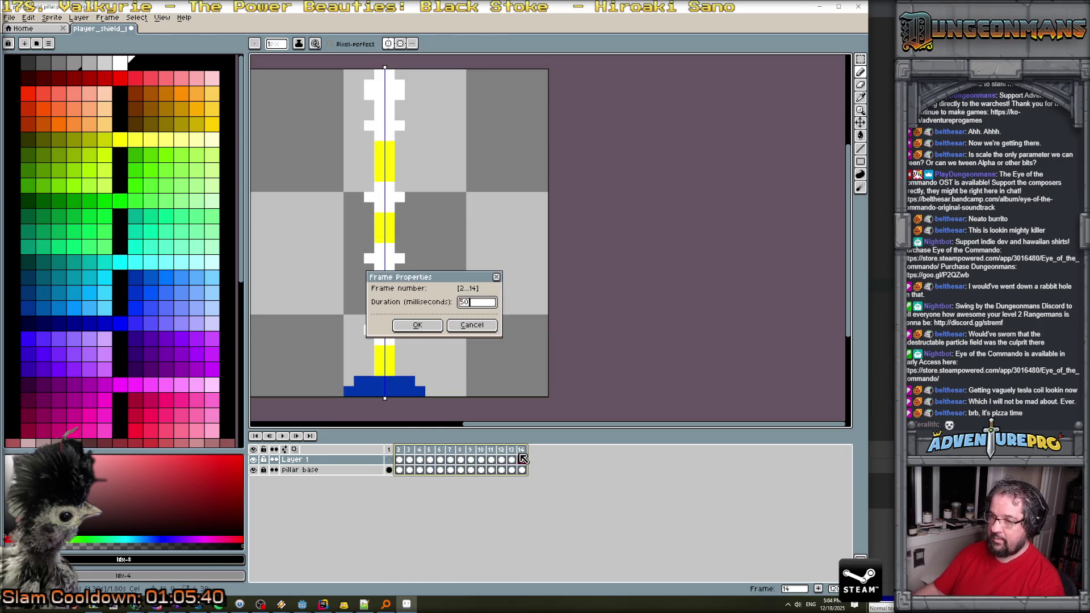
key(Return)
Shorten frame 13 to 25 ms and play the animation from frame 1.
click(512, 451)
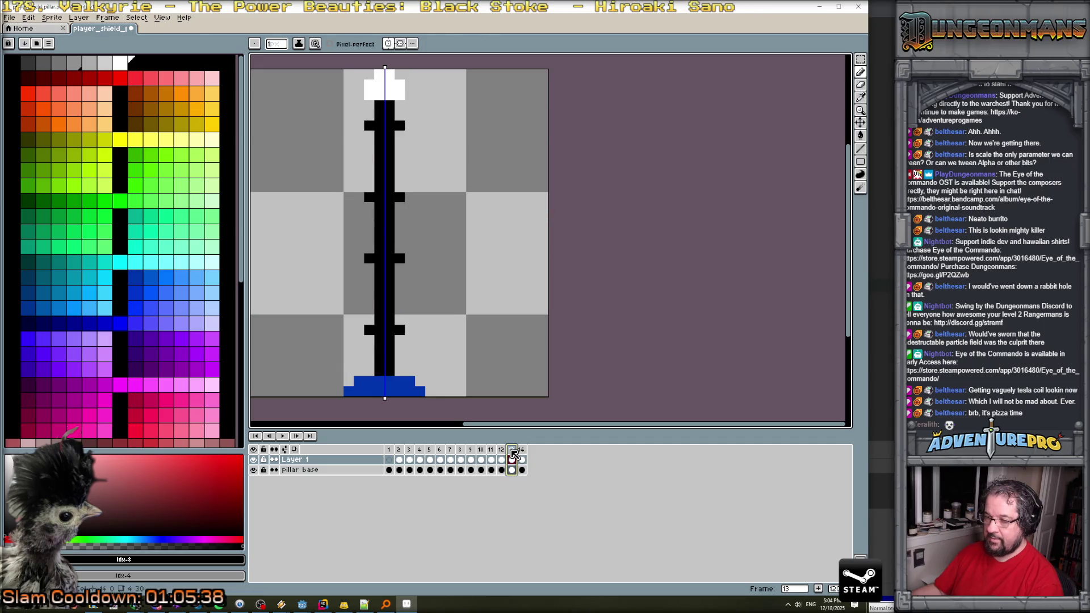
double_click(512, 450)
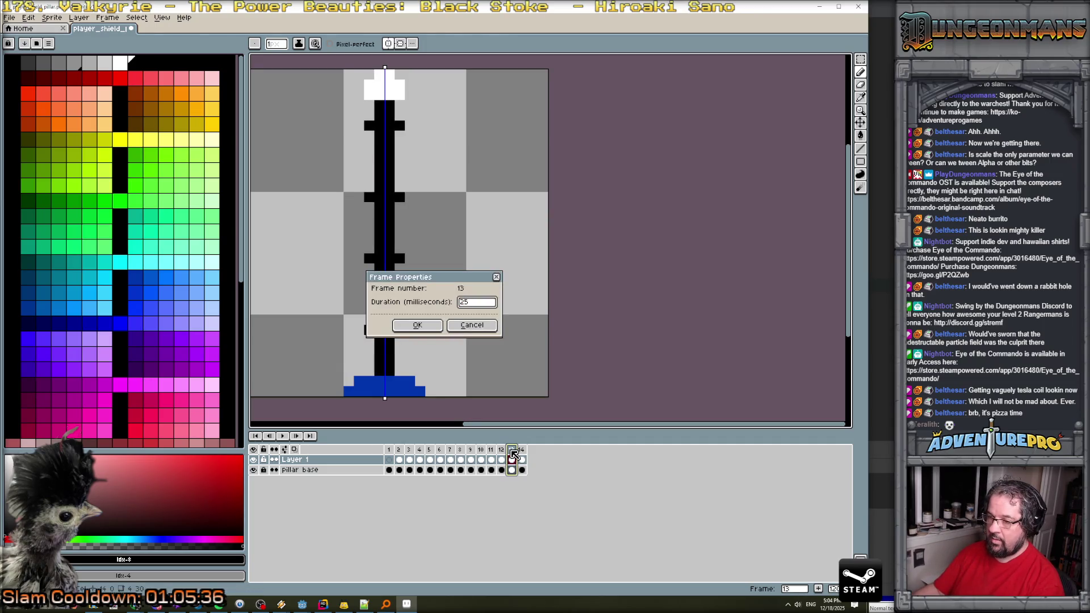
click(426, 325)
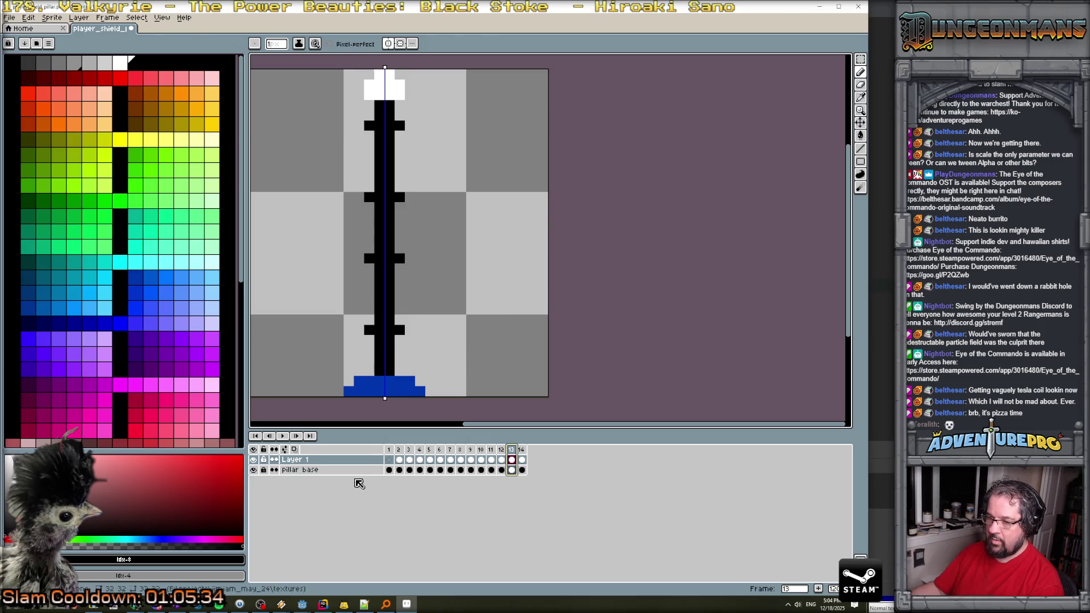
click(391, 450)
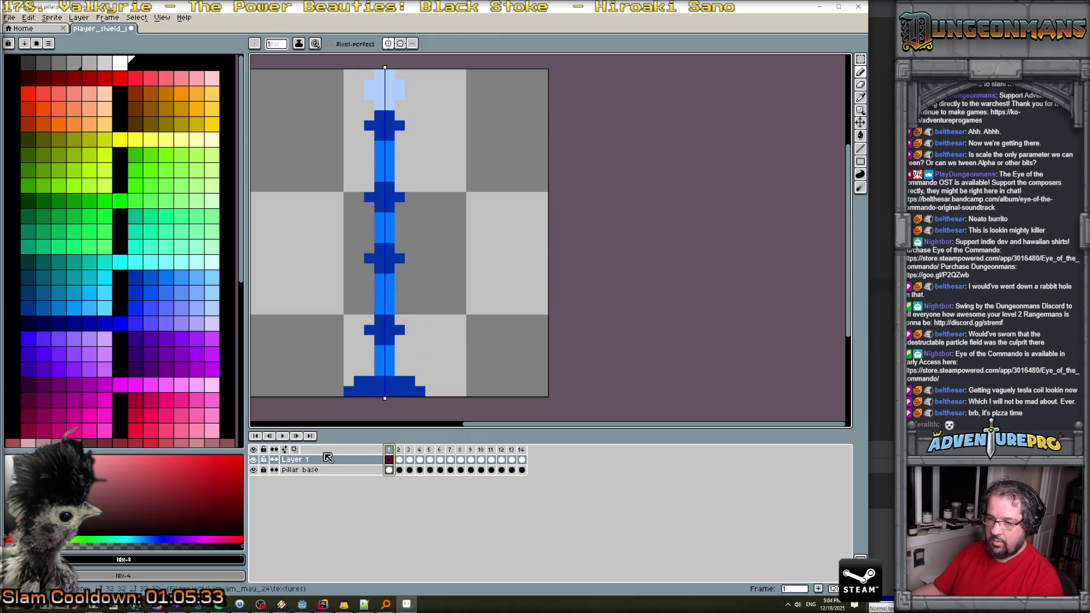
click(284, 438)
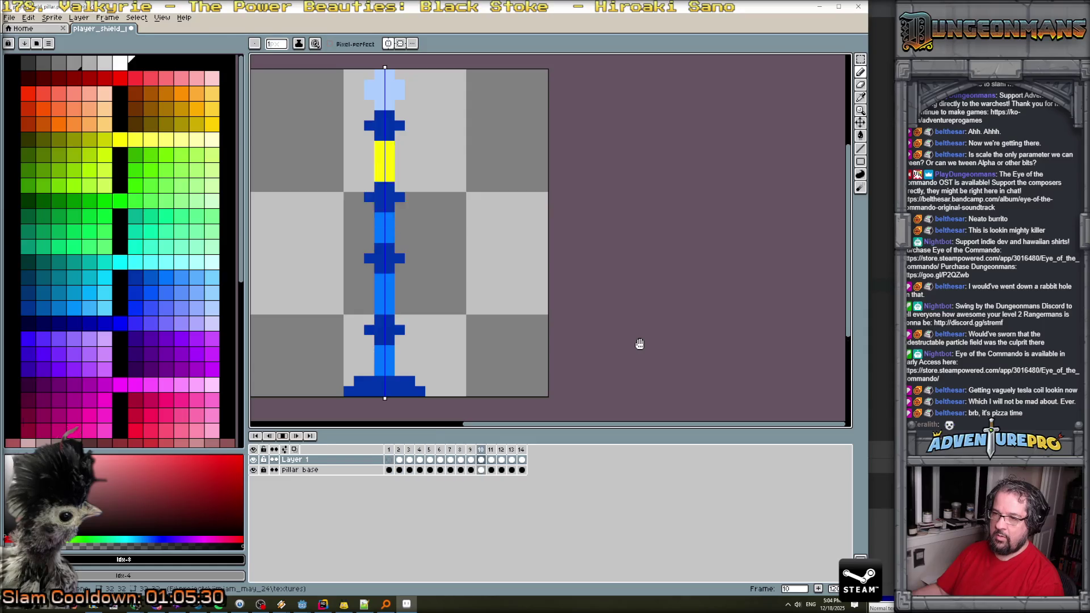
Stop playback, sample white from the canvas, and step through frames 4 to 12.
scroll(640, 344, down, 2)
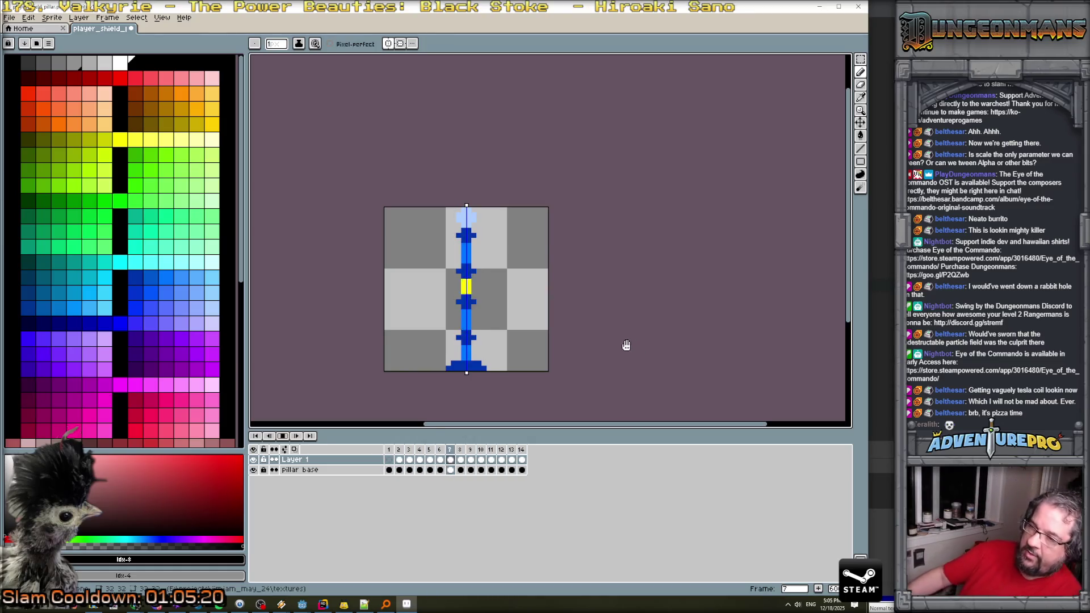
click(287, 437)
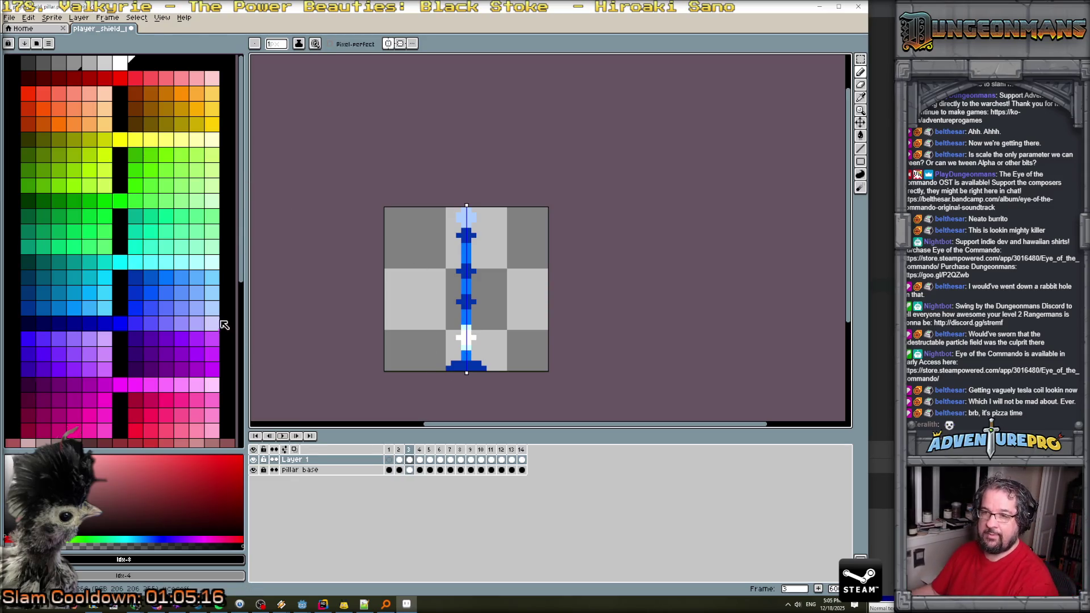
alt+click(464, 343)
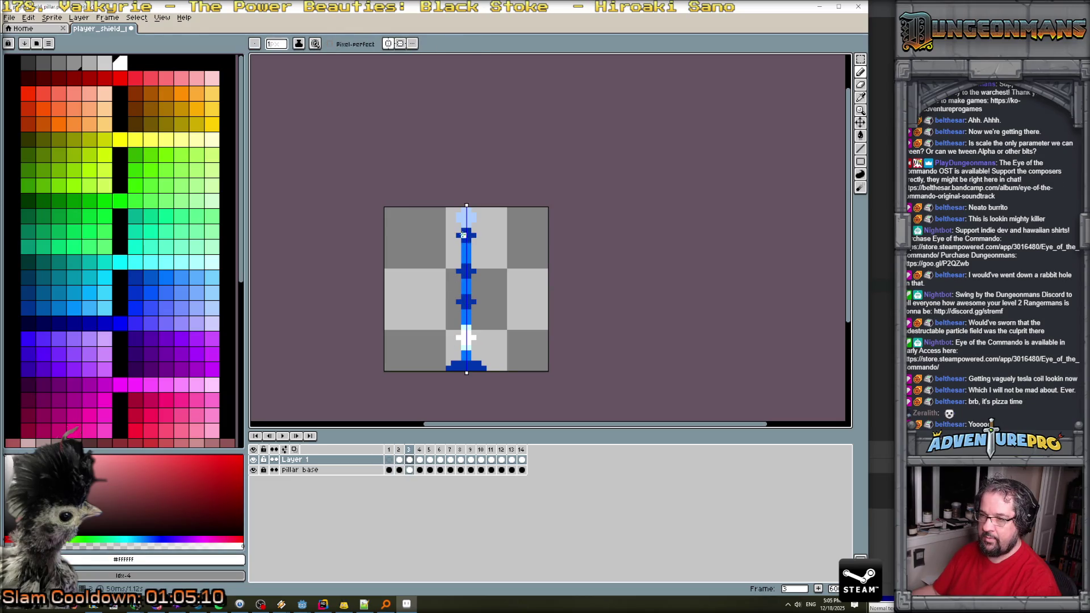
key(Right)
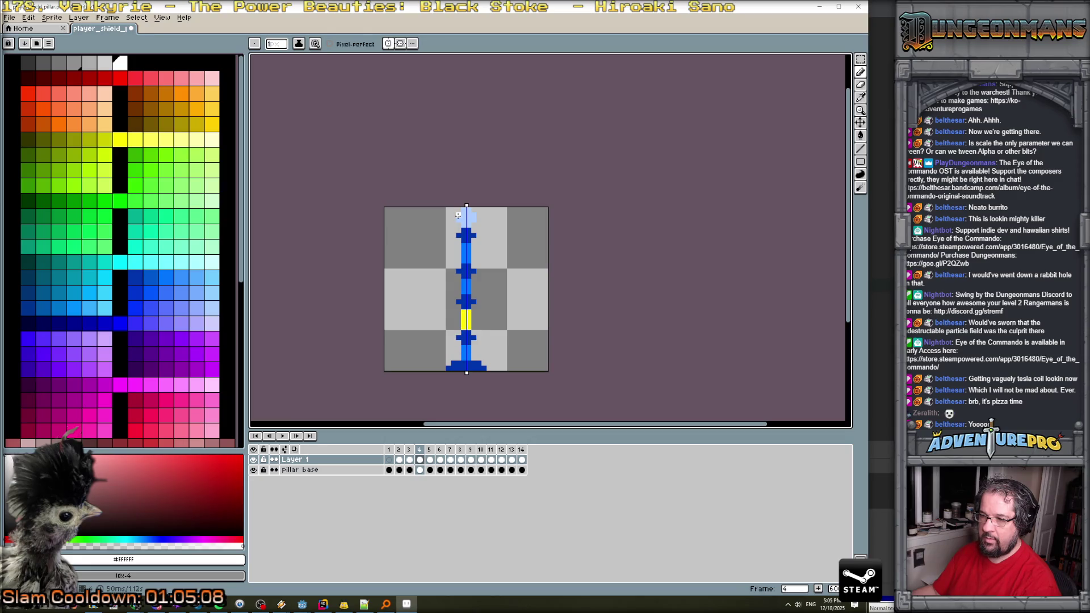
key(Right)
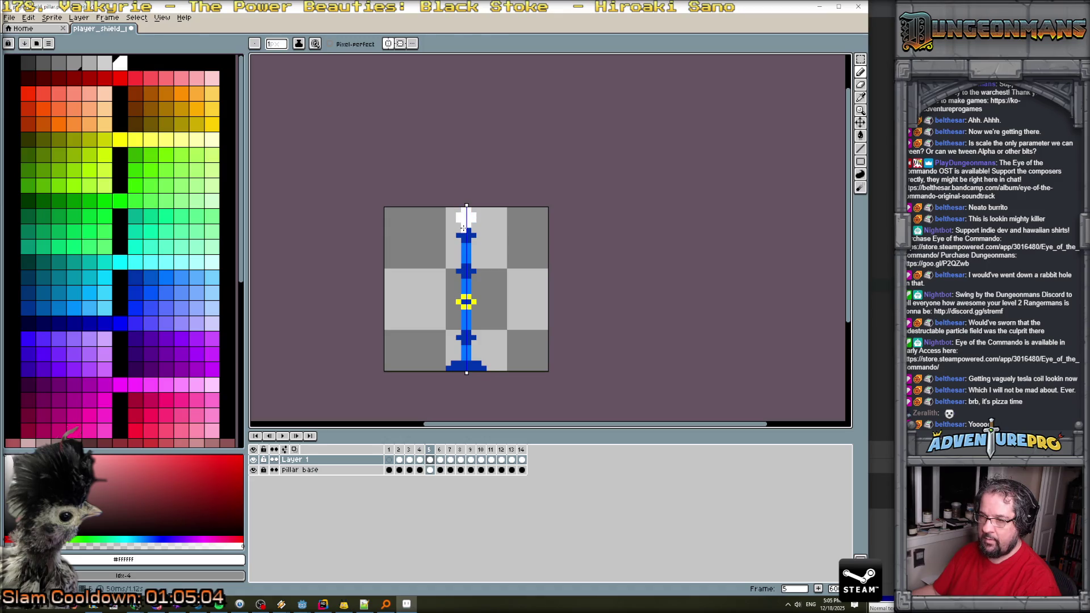
key(Right)
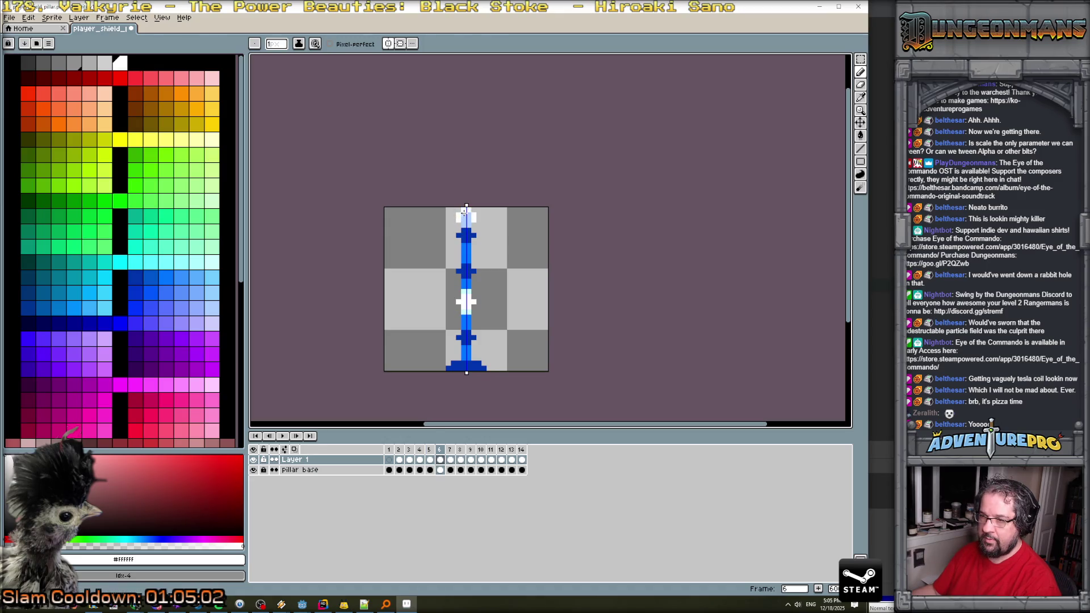
key(Right)
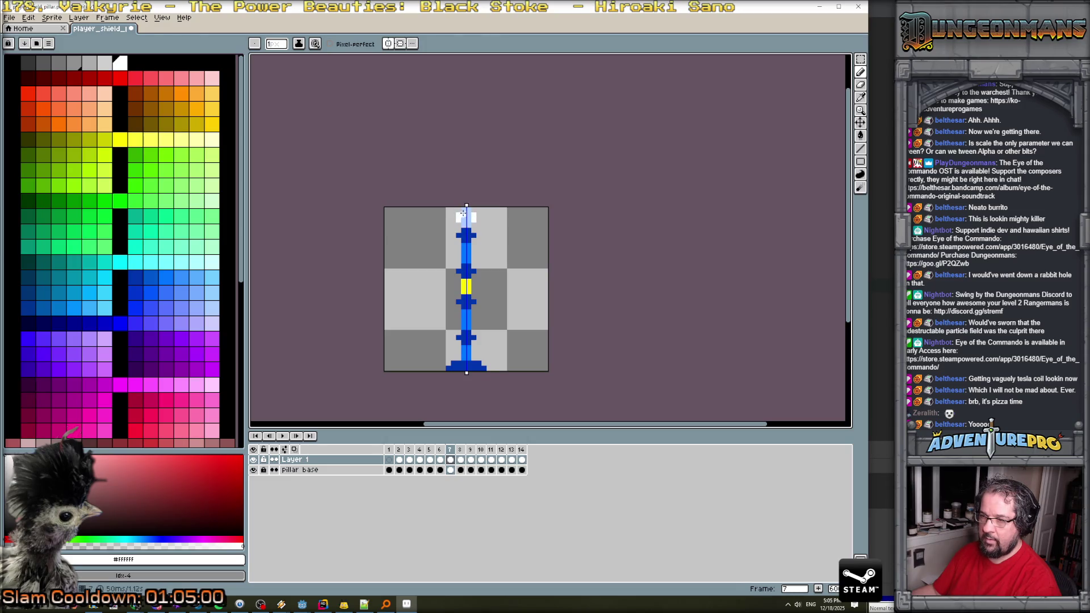
key(Right)
key(Right)
key(Right)
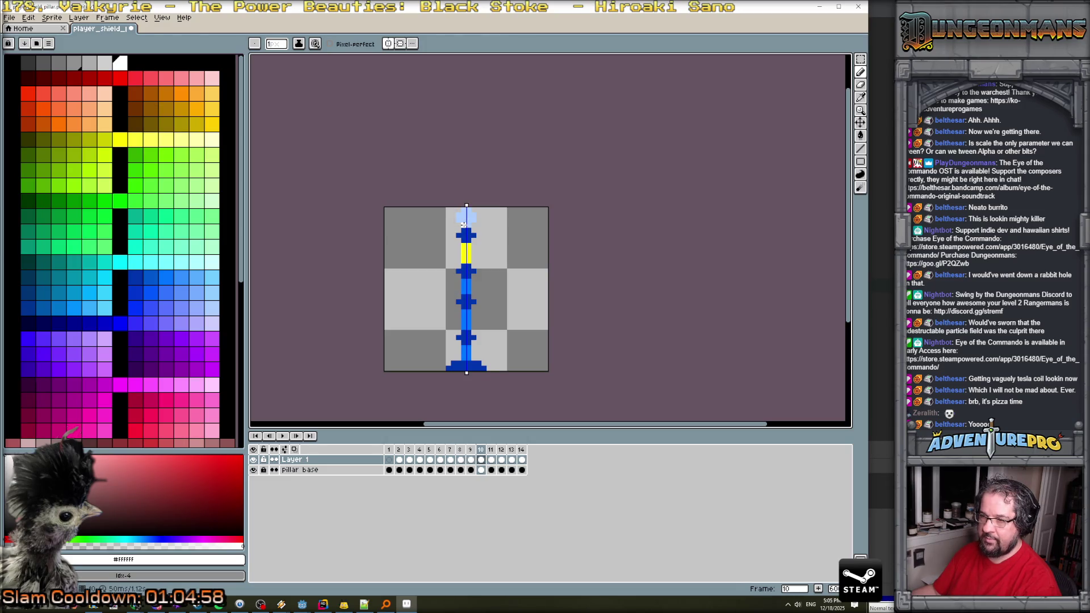
key(Right)
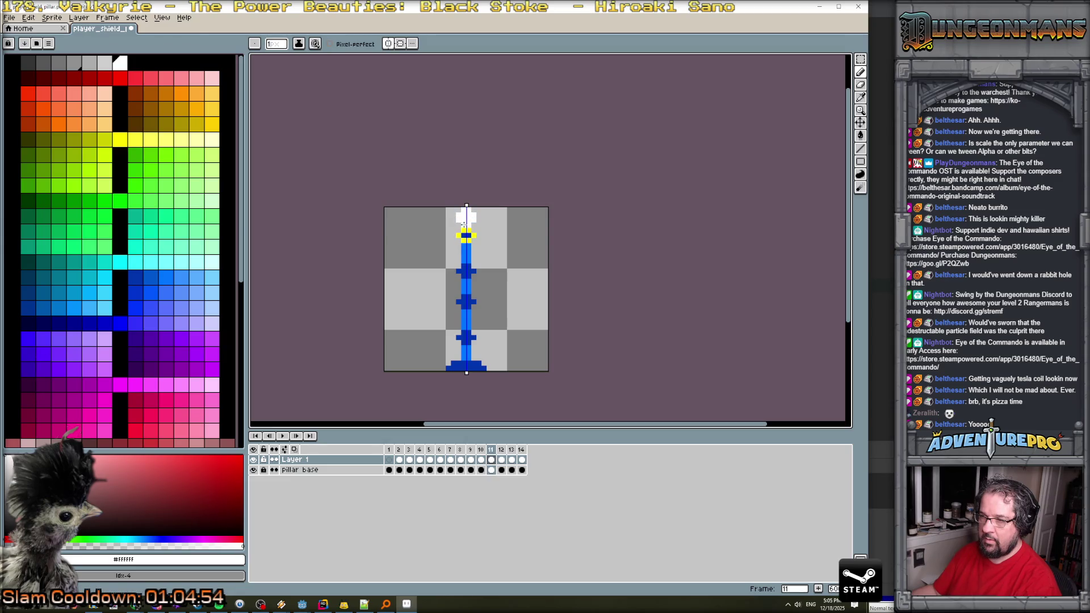
key(Right)
Replay the pillar animation, stop it, and open the File menu's export options.
click(284, 437)
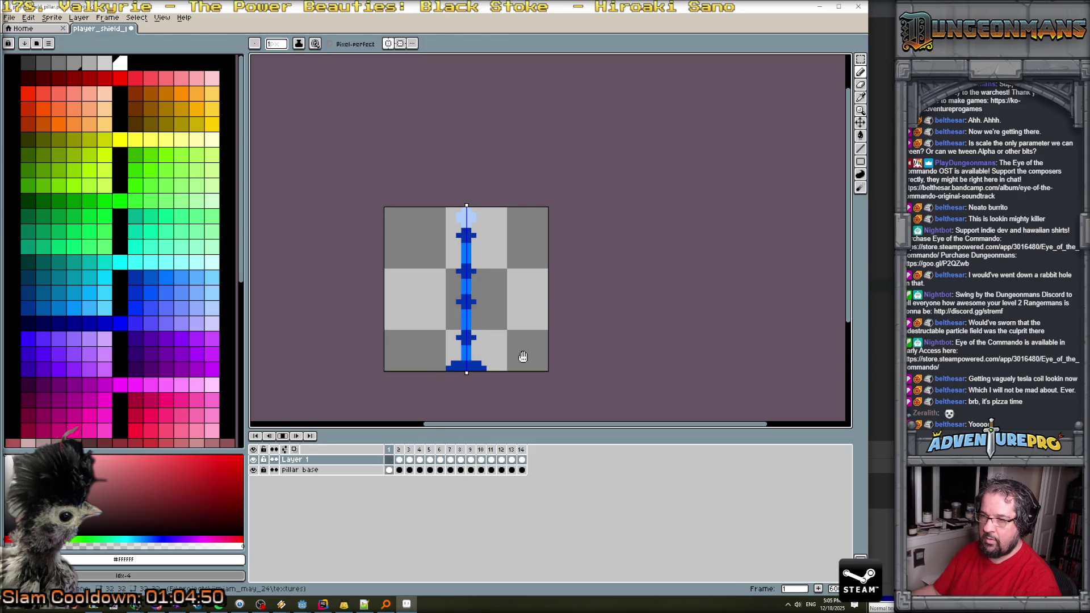
scroll(551, 325, down, 2)
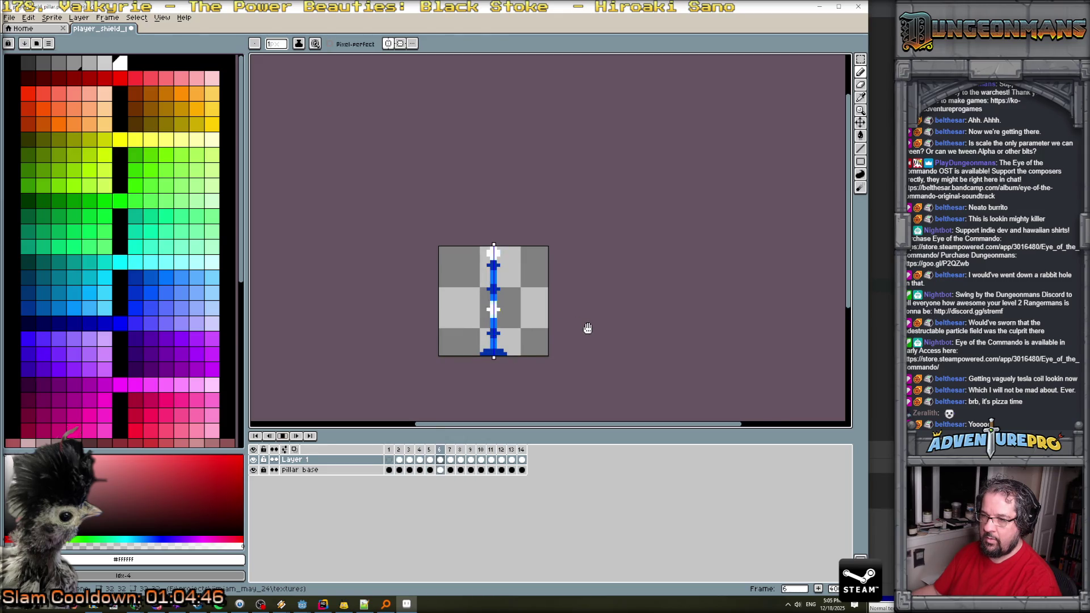
click(288, 438)
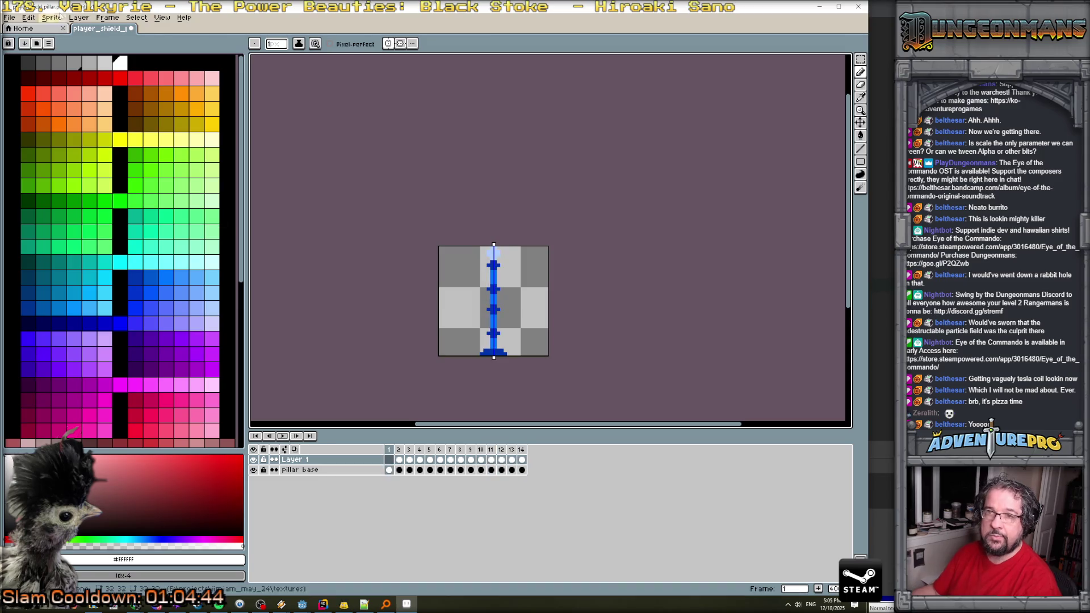
click(12, 18)
Export the pillar animation as a sprite sheet with a fixed 4 columns, opening the result.
mouse_move(60, 104)
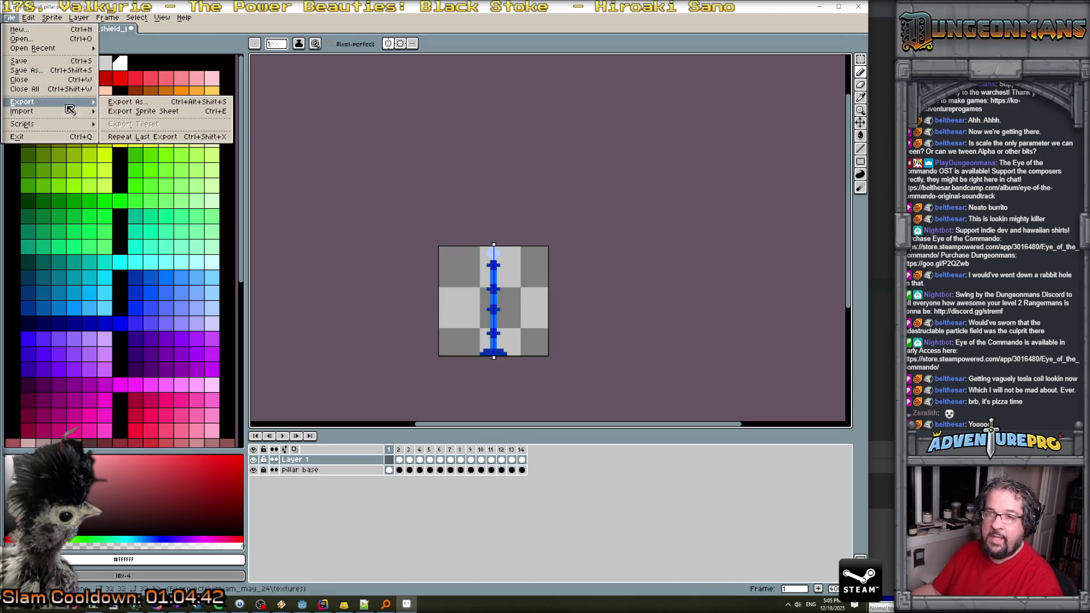
click(133, 113)
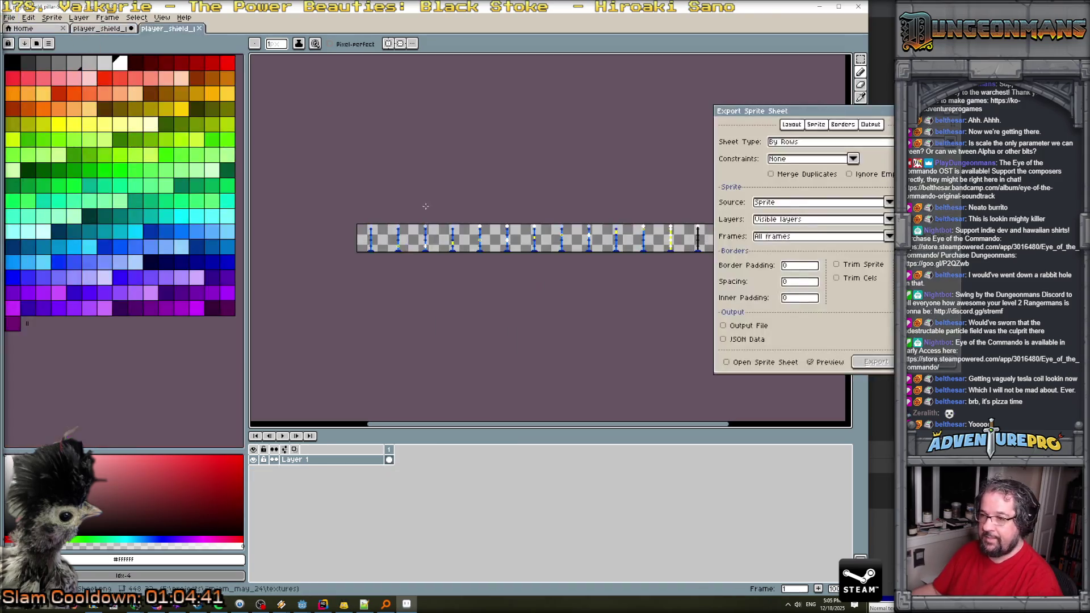
click(813, 159)
click(807, 183)
click(807, 180)
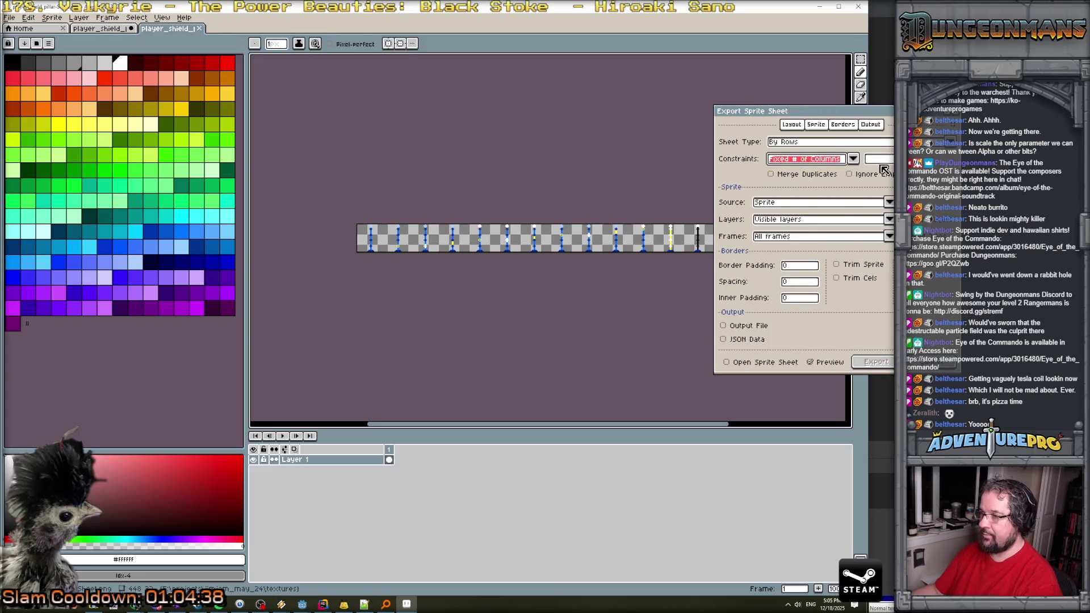
click(726, 363)
key(Return)
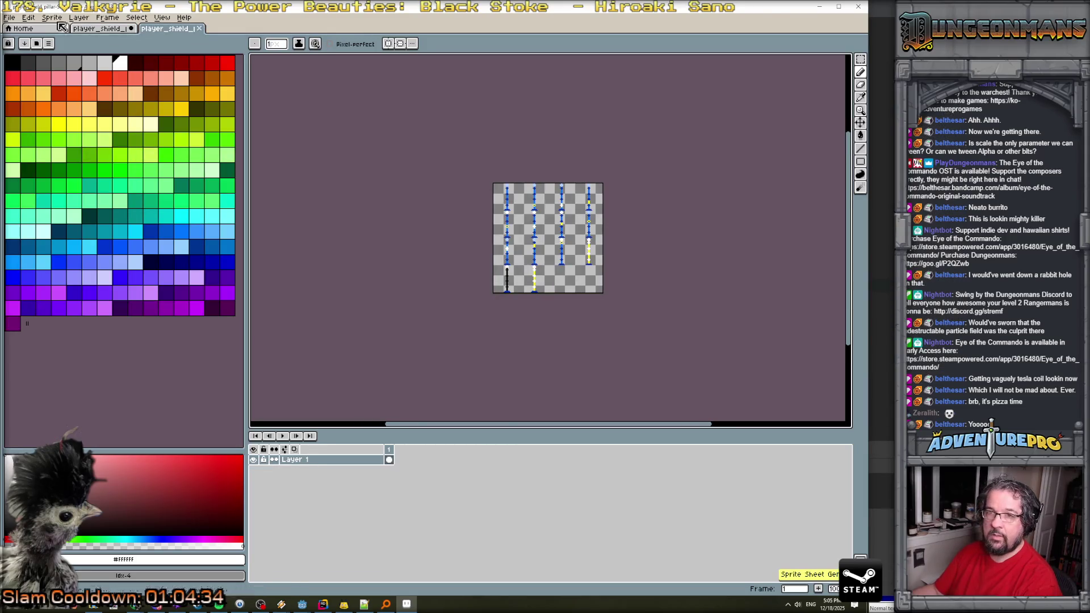
Save the generated sheet as player_shield_pillar.png, overwriting the existing texture file.
click(9, 17)
click(26, 73)
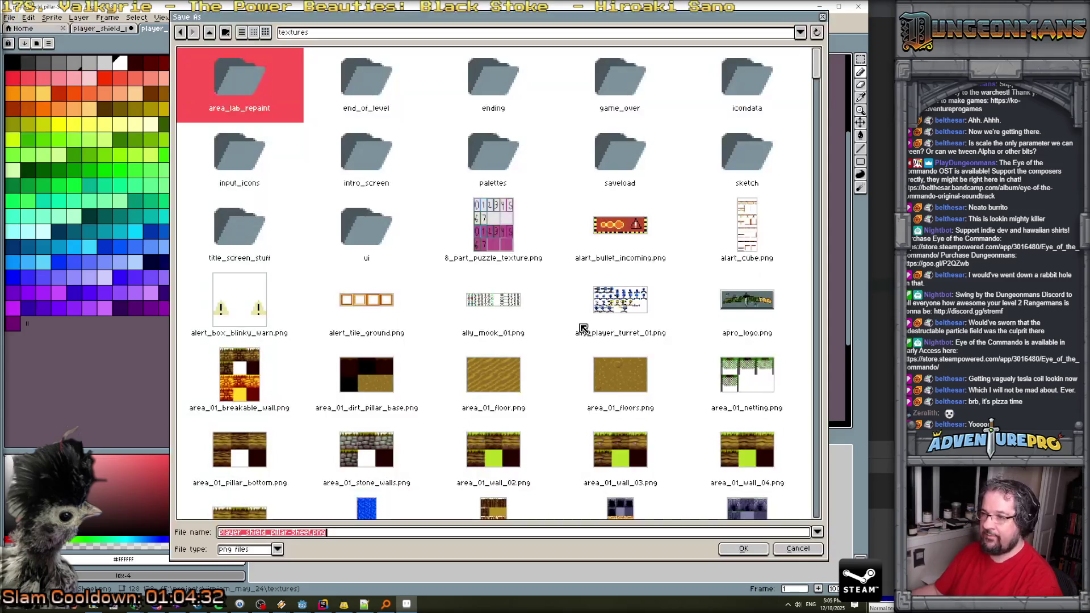
click(292, 533)
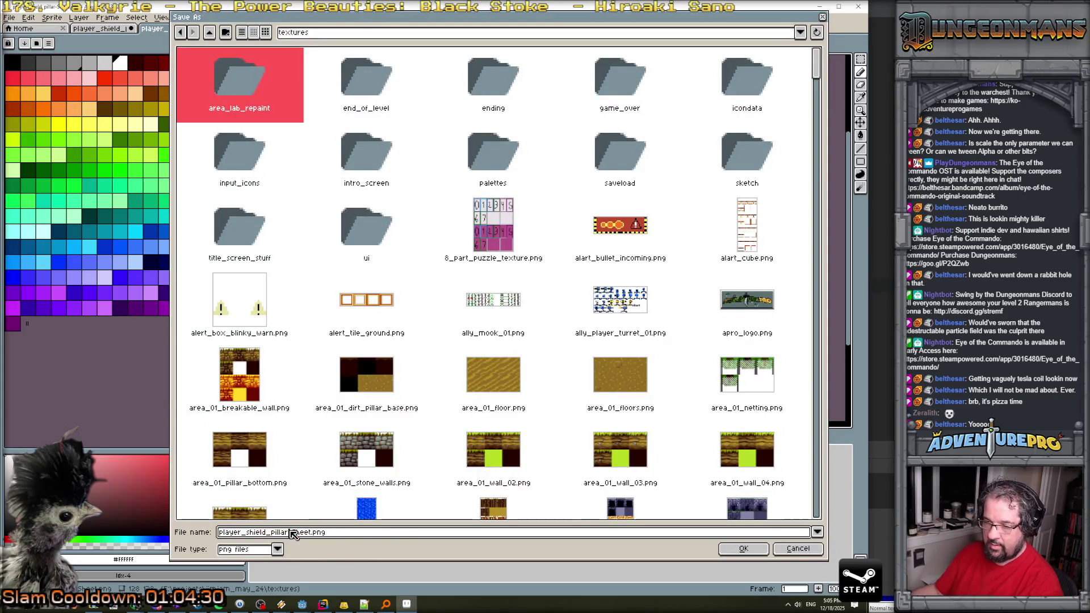
drag(291, 533, 375, 535)
key(BackSpace)
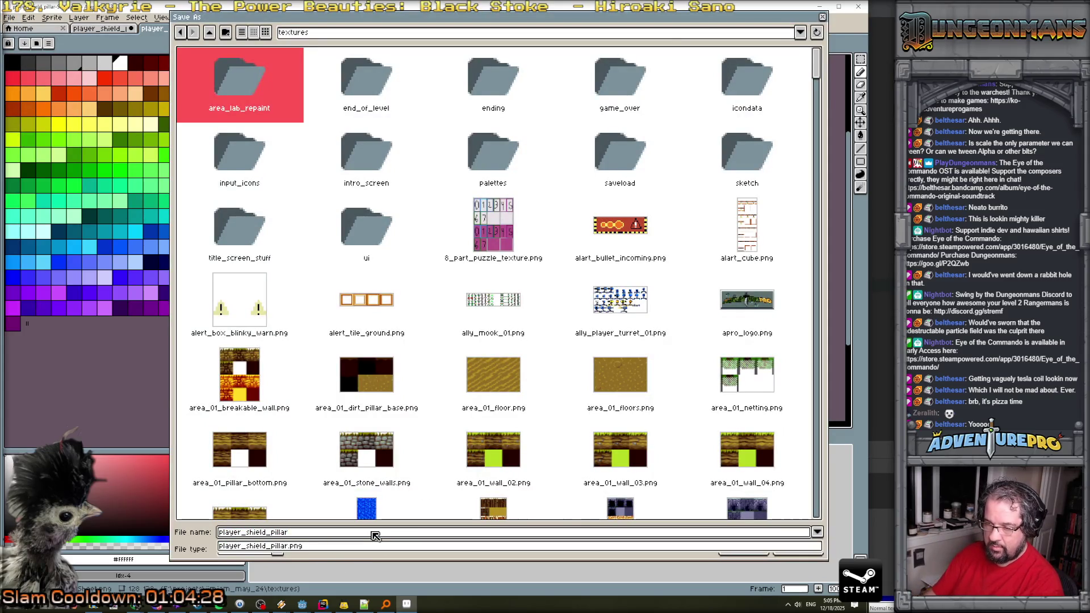
click(366, 545)
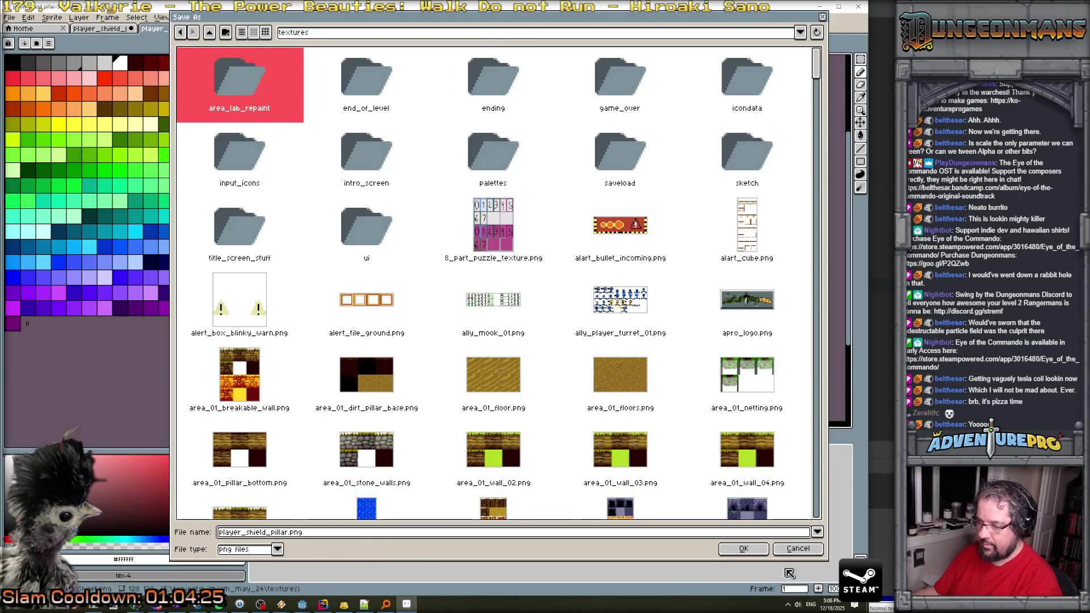
click(743, 553)
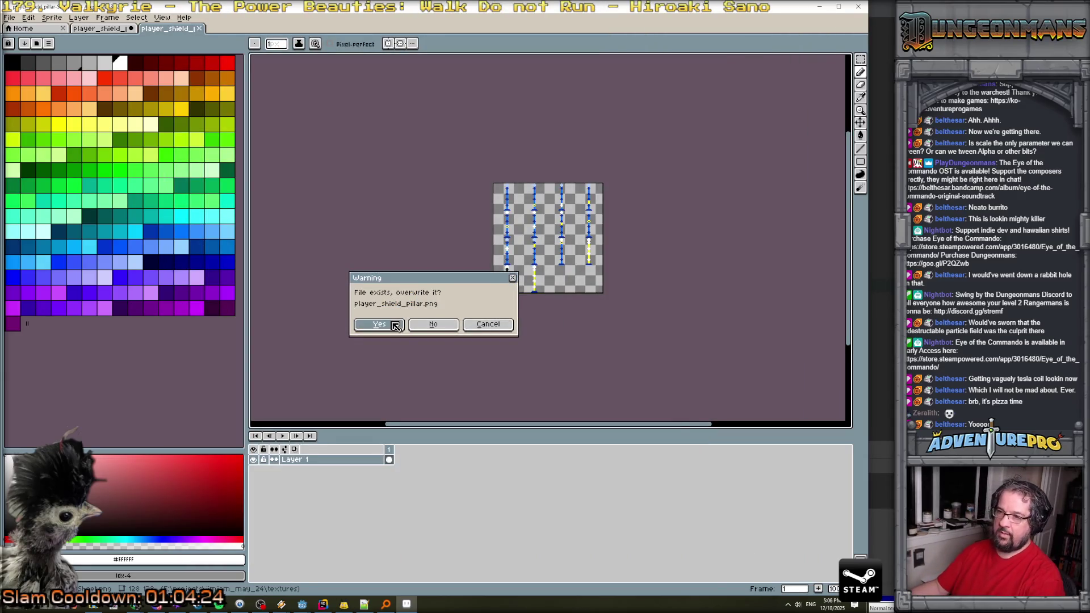
click(395, 326)
click(819, 7)
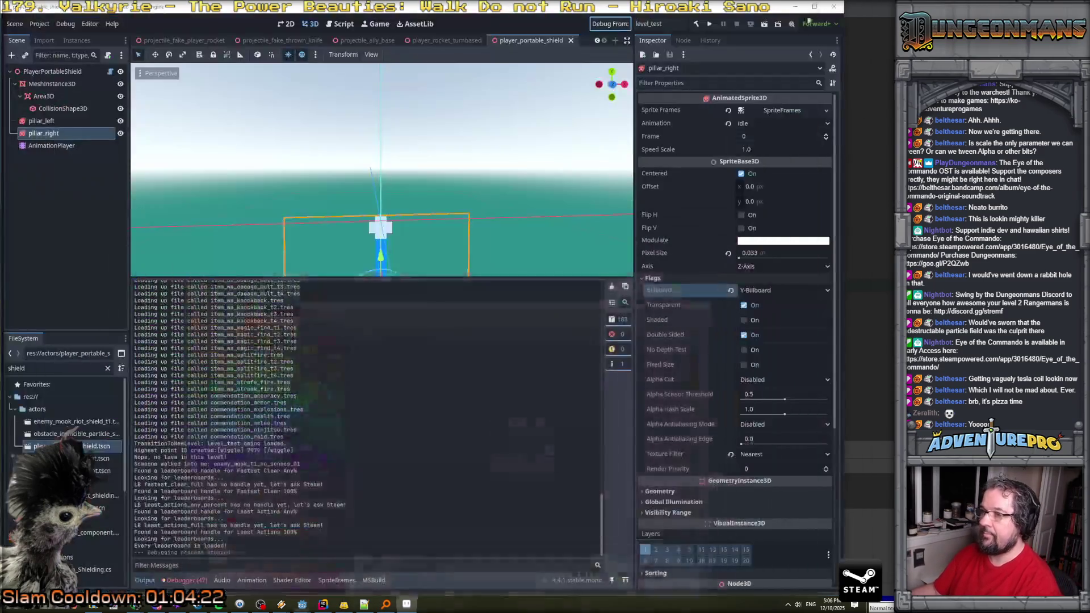
On pillar_left, add all 14 frames from the new pillar sprite sheet to the idle animation.
click(62, 121)
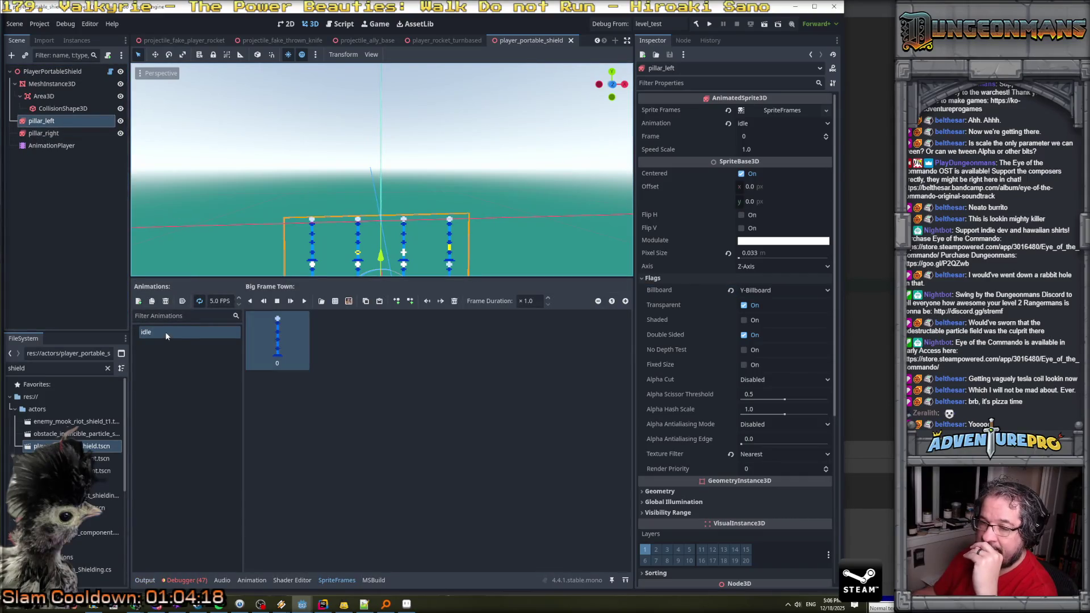
click(348, 302)
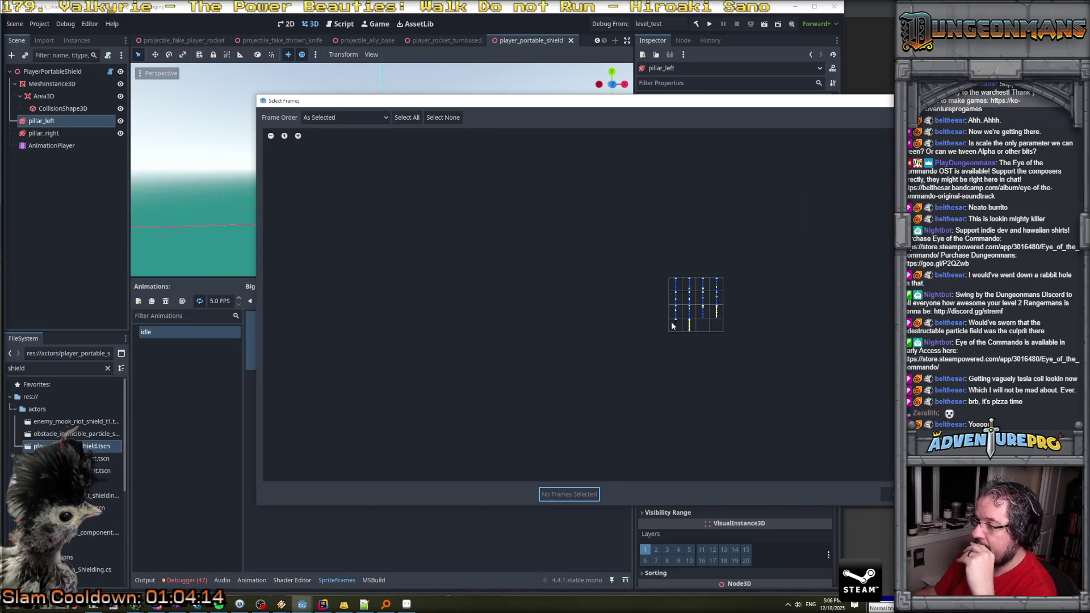
drag(677, 284, 720, 288)
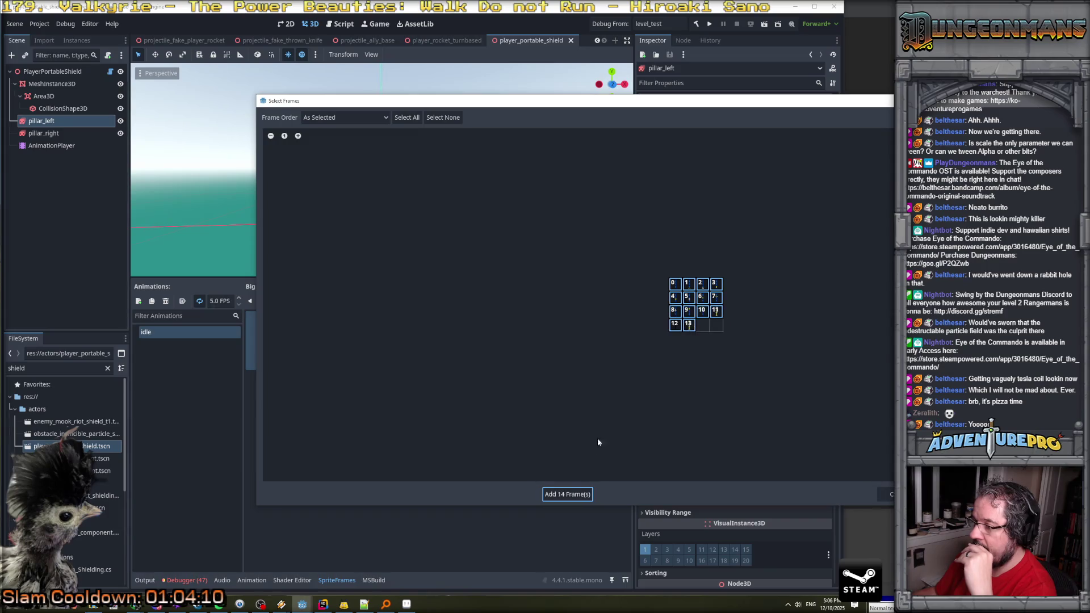
click(567, 494)
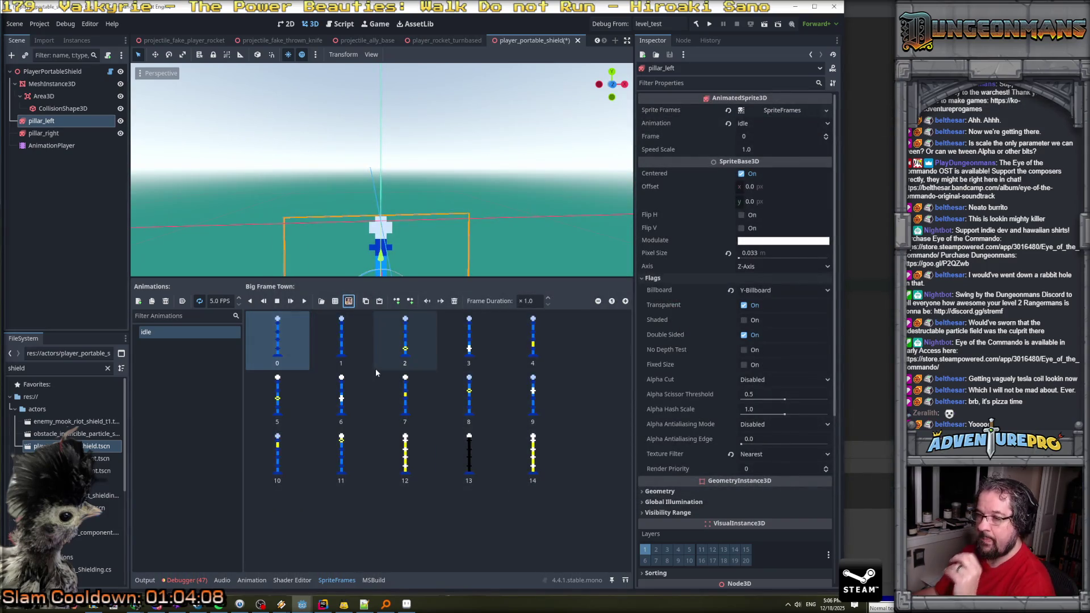
Delete the duplicate first frame and set the idle animation speed to 20 FPS.
click(288, 340)
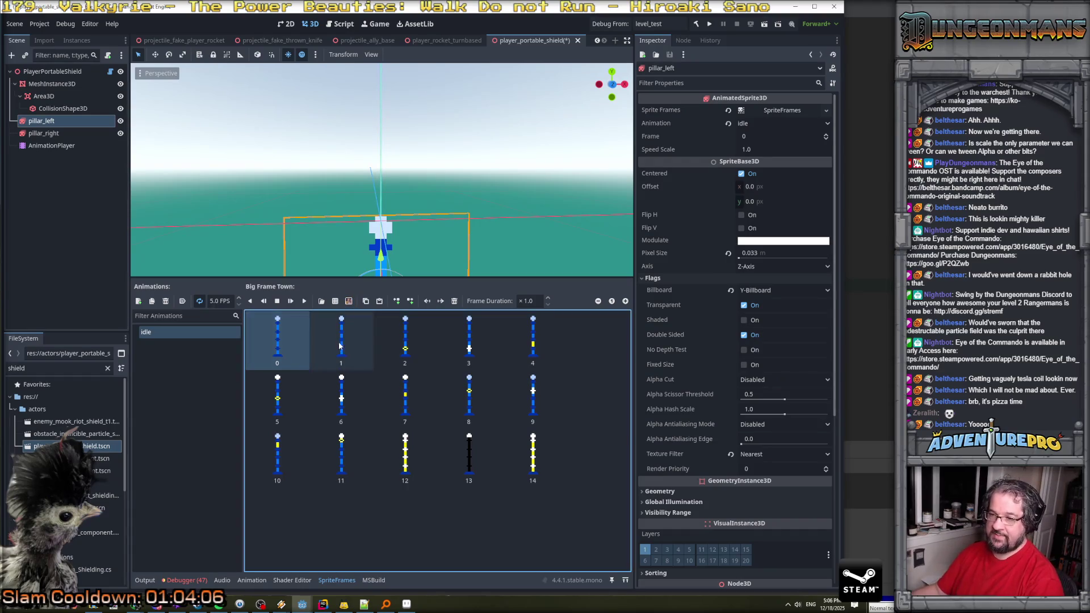
key(Delete)
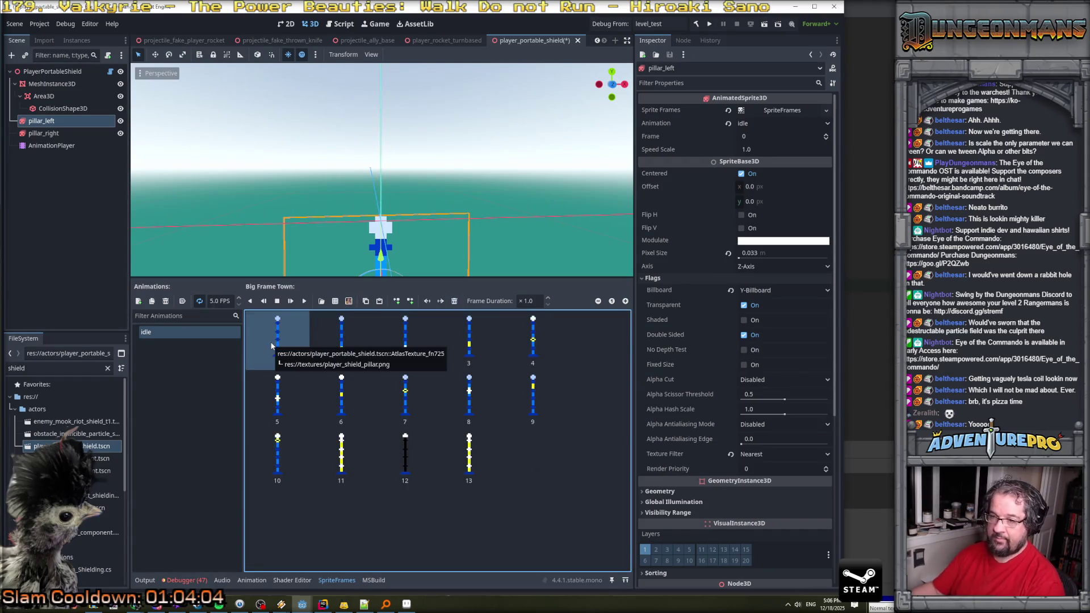
click(213, 301)
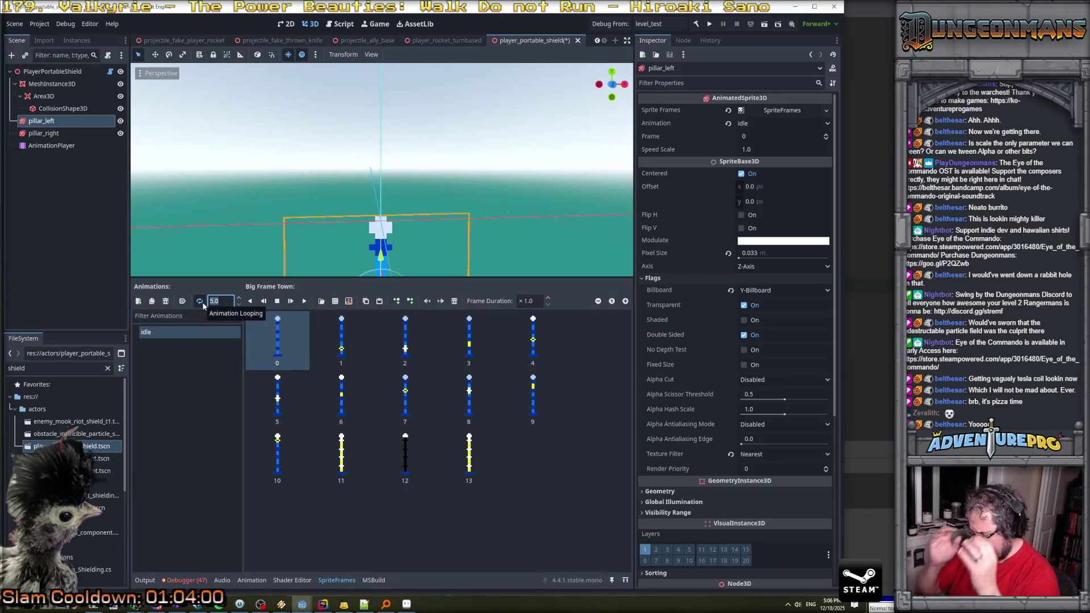
text(20)
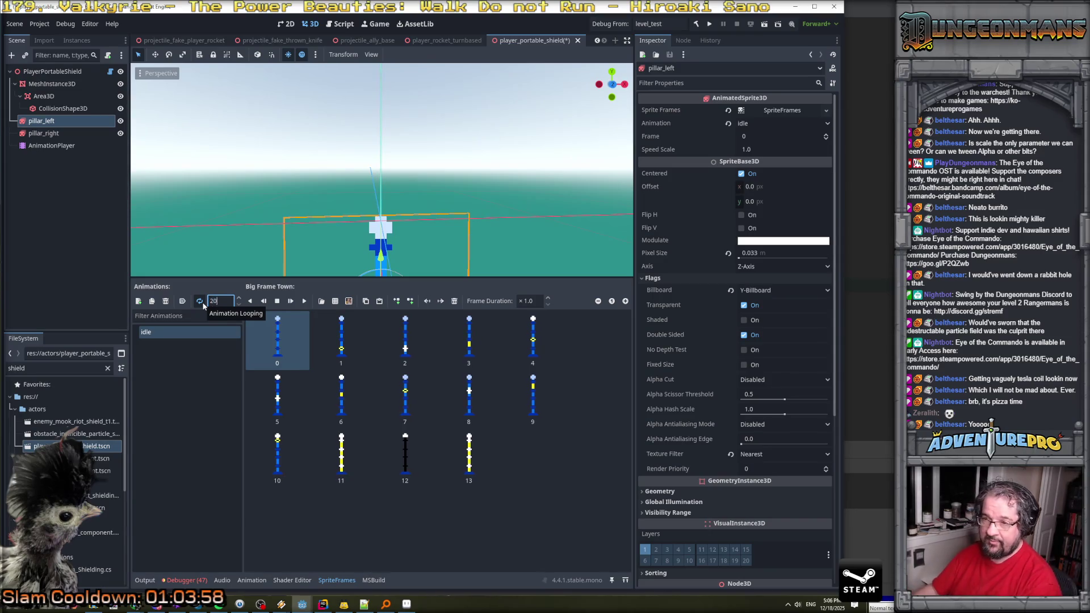
key(Return)
Set frame 0's duration to 10 and frame 12's duration to 0.5.
click(540, 304)
text(0)
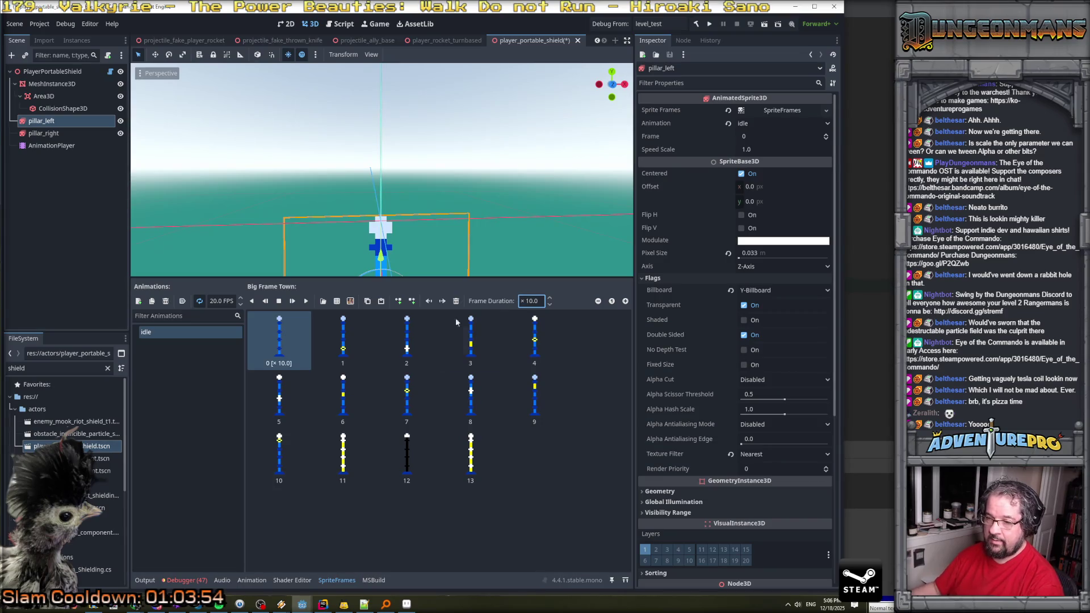
click(407, 454)
click(531, 302)
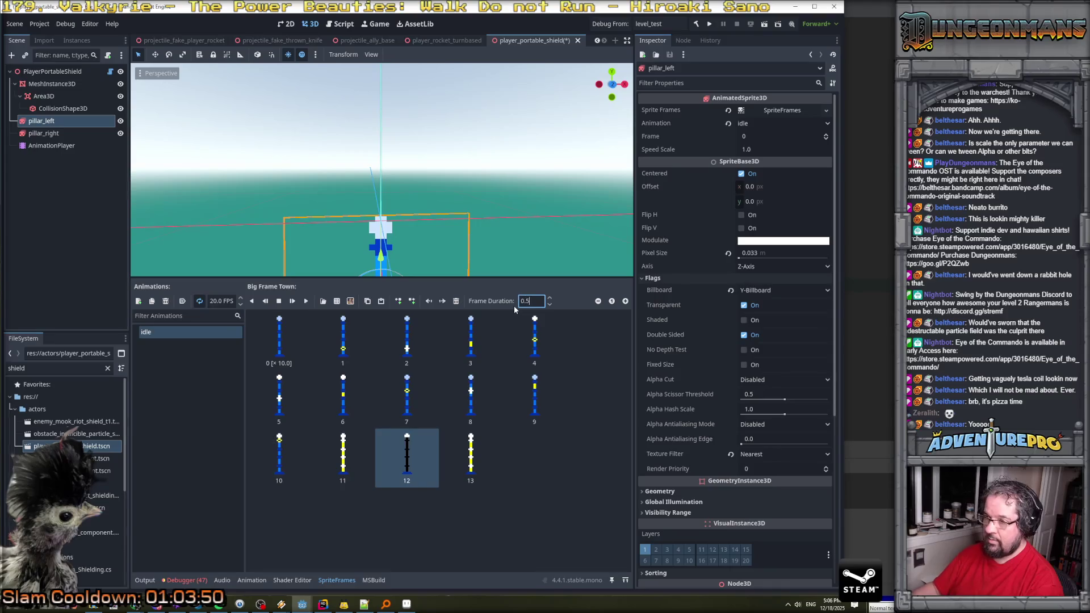
click(306, 301)
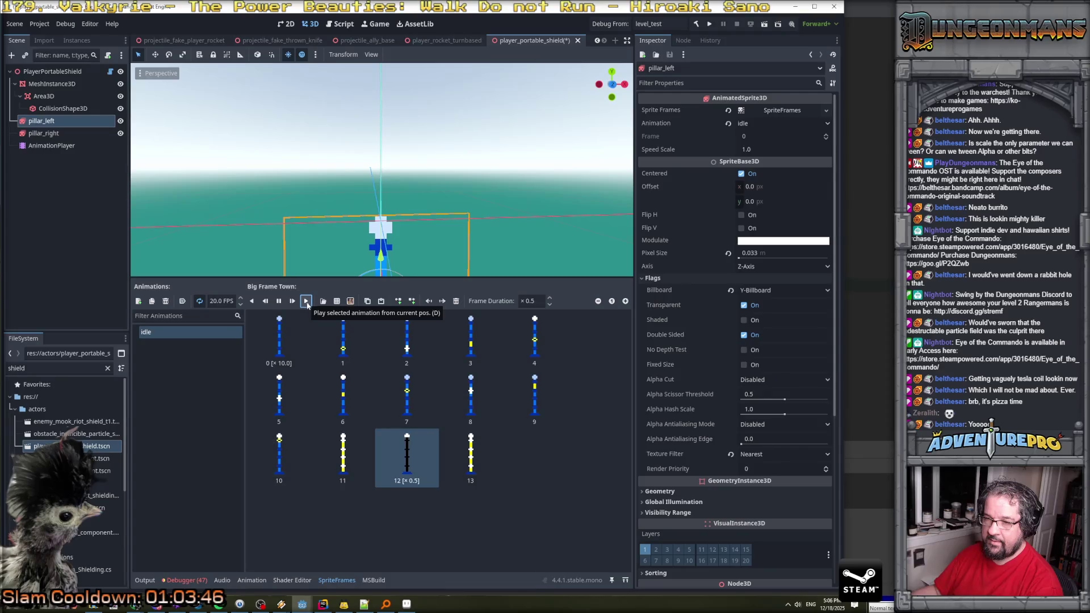
Preview pillar_left's idle animation from frame 0, checking pillar_right along the way.
click(282, 320)
click(305, 301)
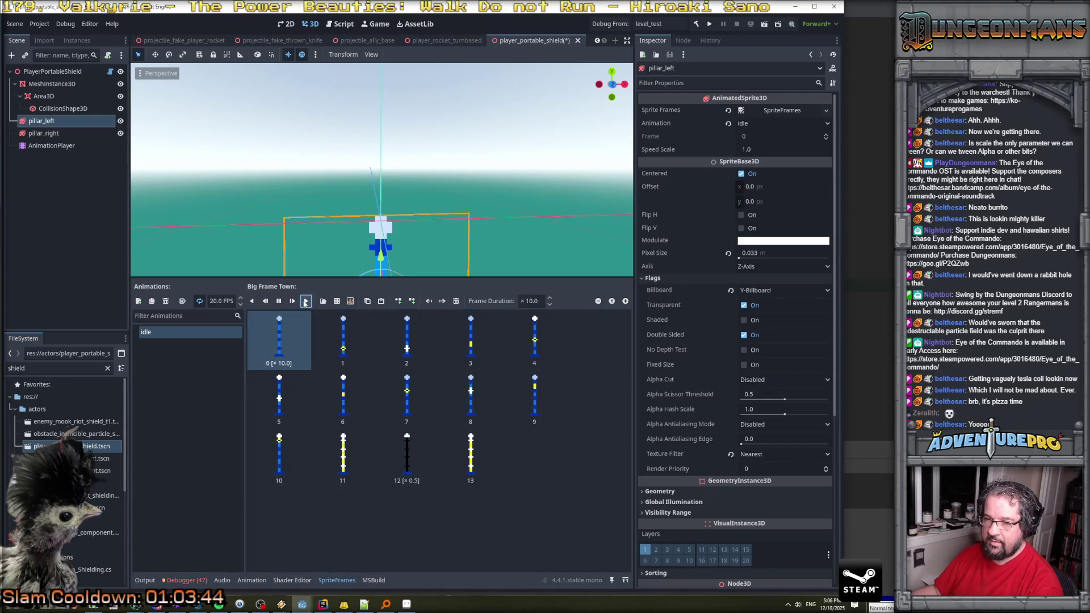
click(320, 332)
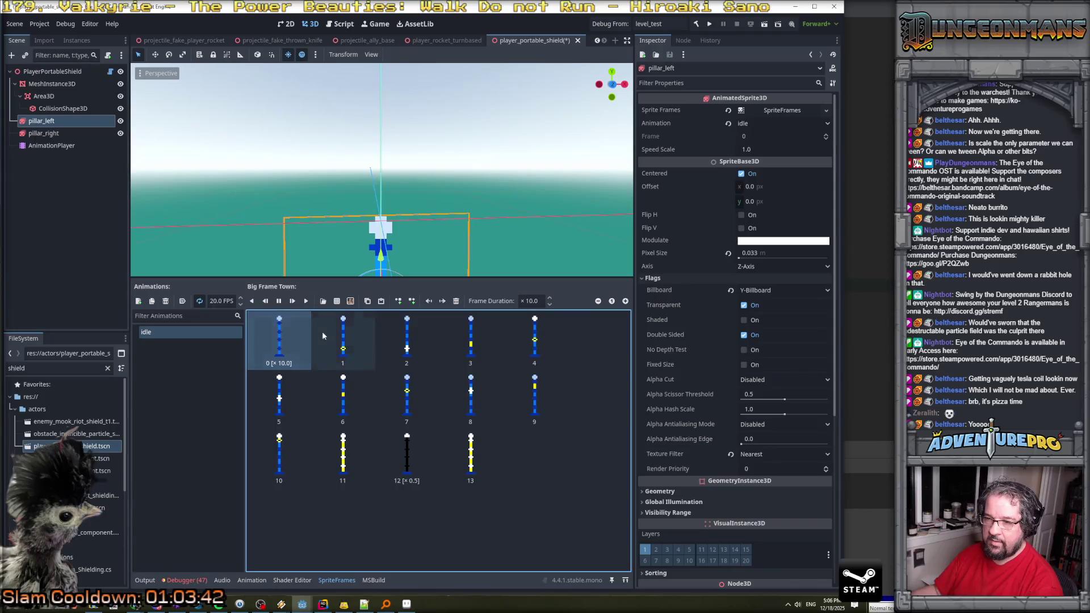
click(276, 336)
click(305, 301)
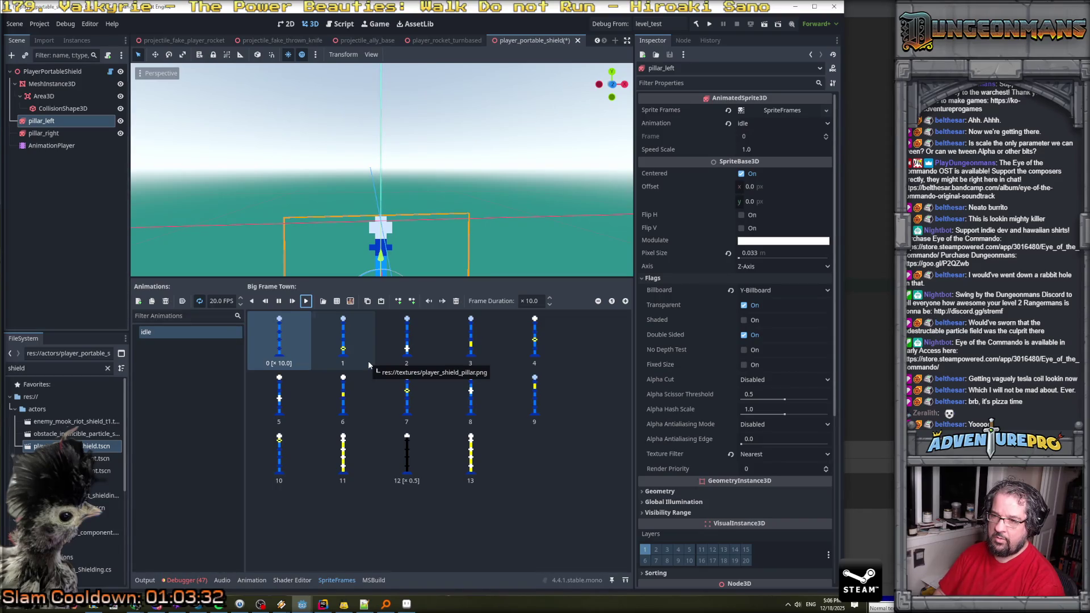
click(279, 301)
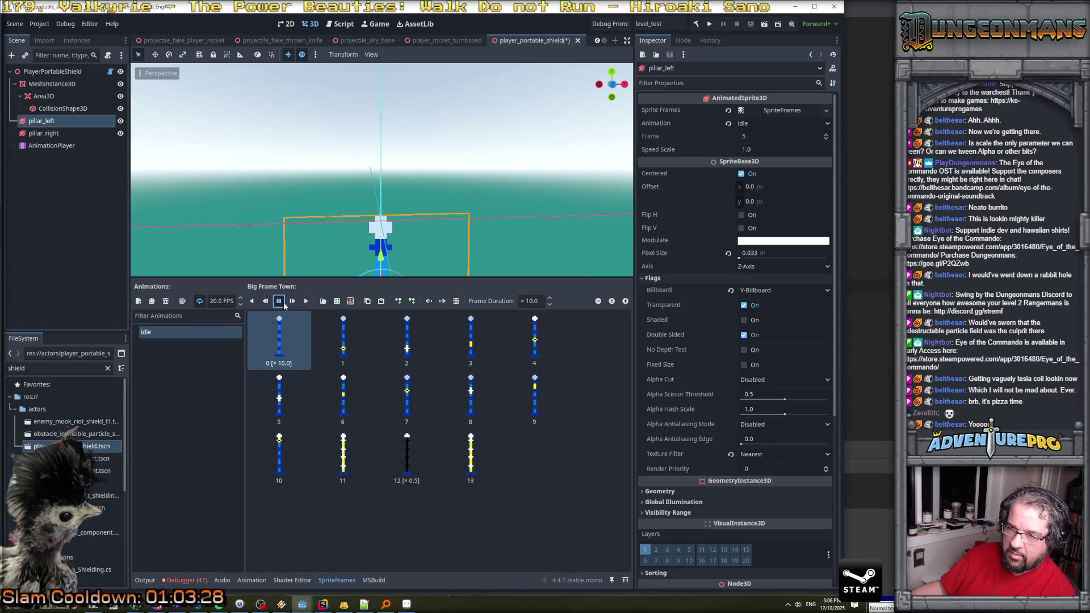
click(63, 133)
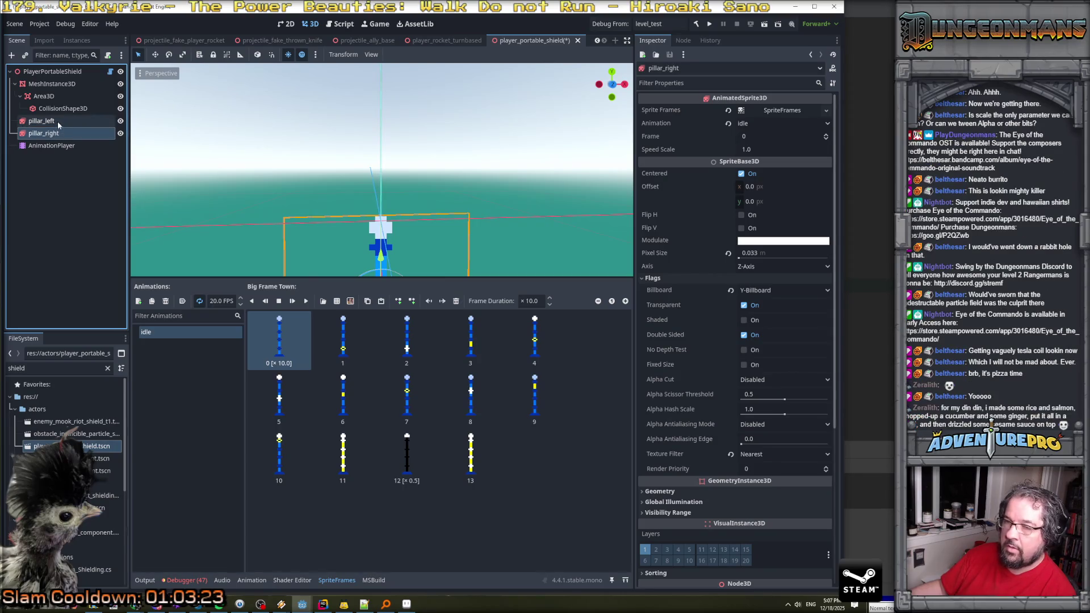
click(58, 122)
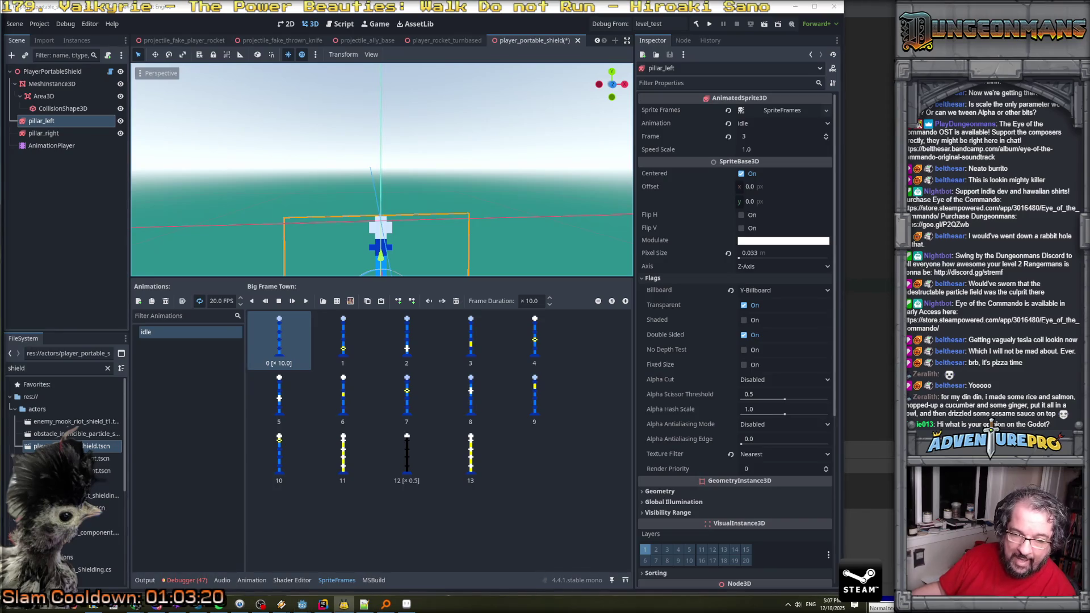
click(305, 301)
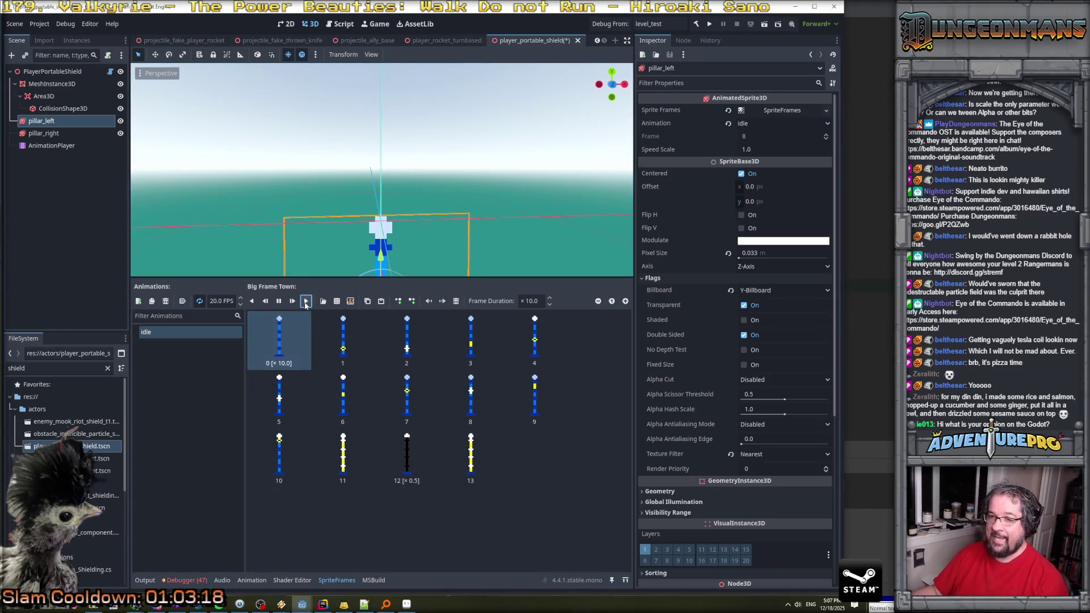
mouse_move(443, 267)
mouse_down()
mouse_move(467, 261)
mouse_move(479, 271)
mouse_up()
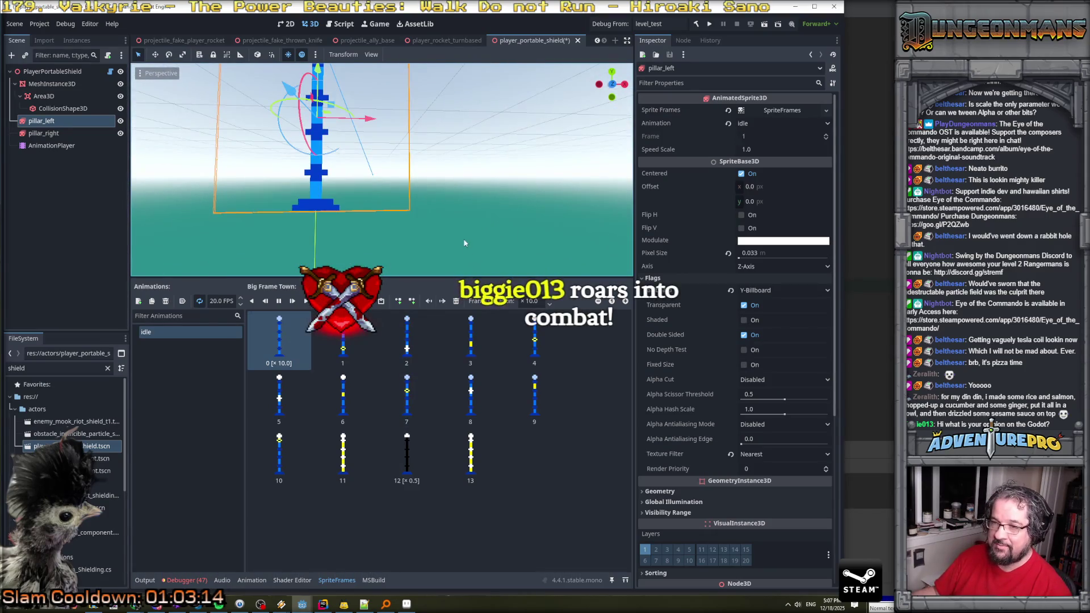
Frame pillar_left, compare its idle animation with pillar_right's, then save the player_portable_shield scene.
scroll(461, 236, down, 3)
scroll(460, 228, up, 3)
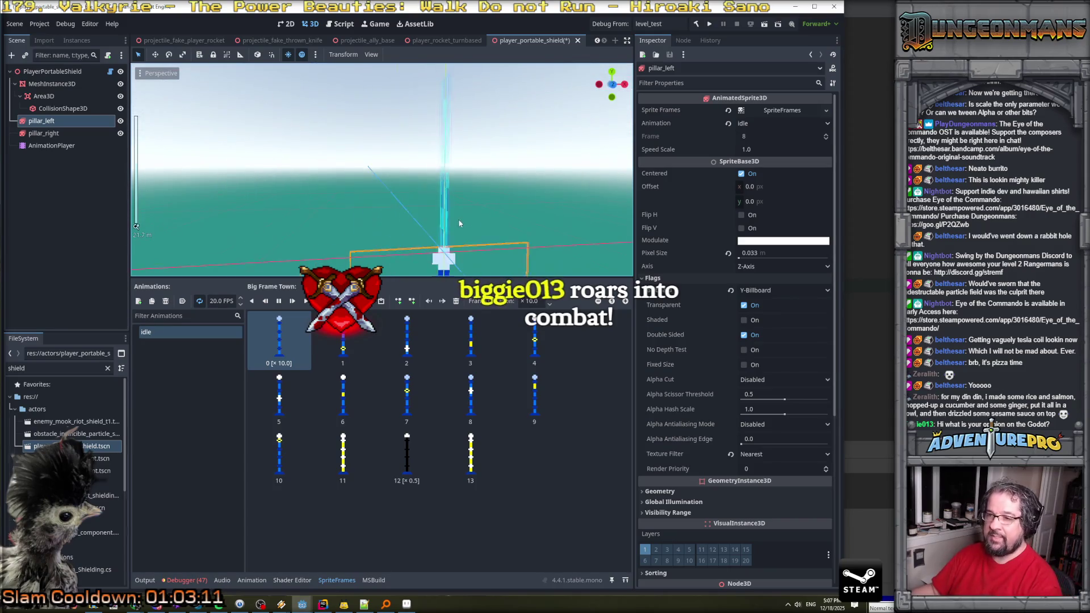
key(f)
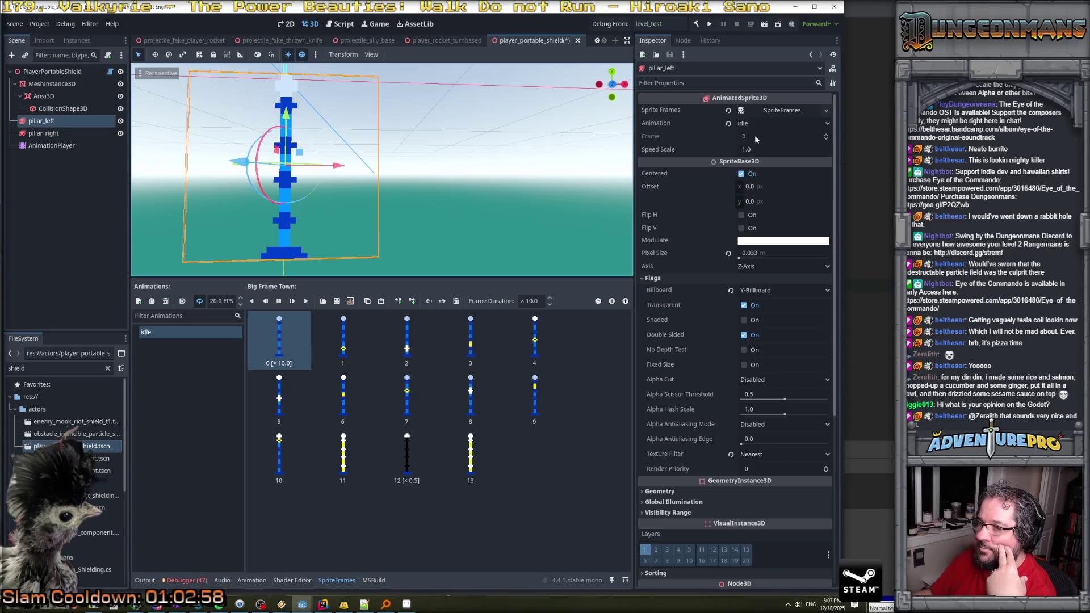
click(50, 133)
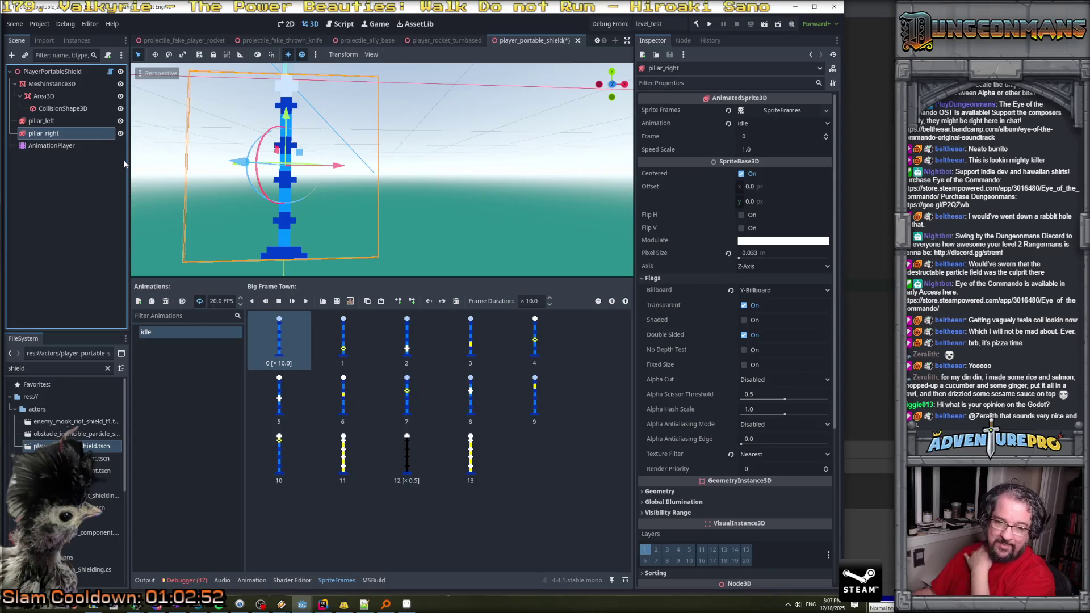
click(187, 343)
click(51, 122)
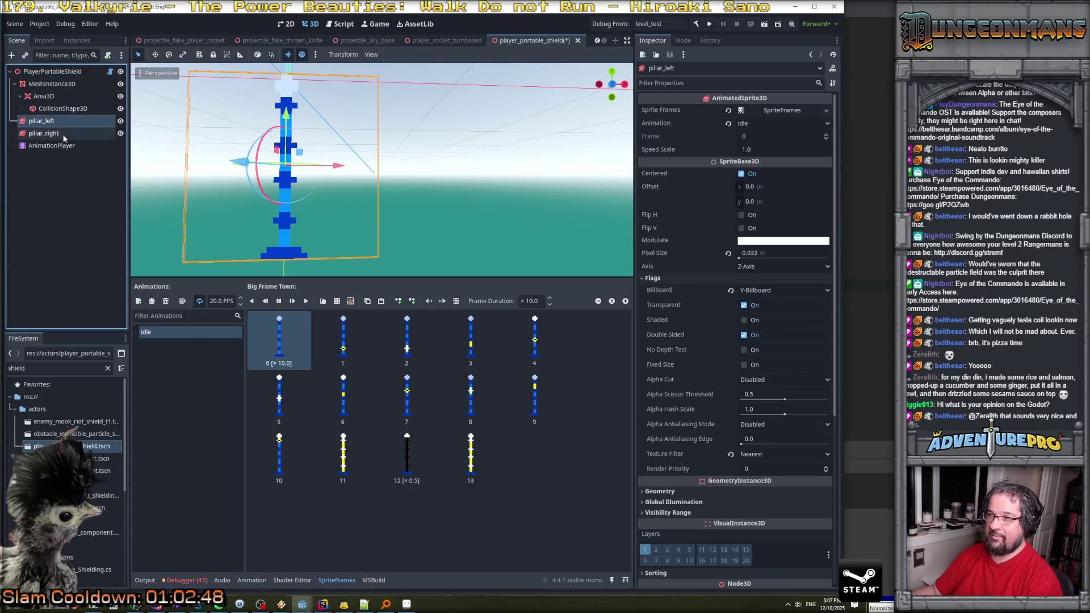
click(51, 133)
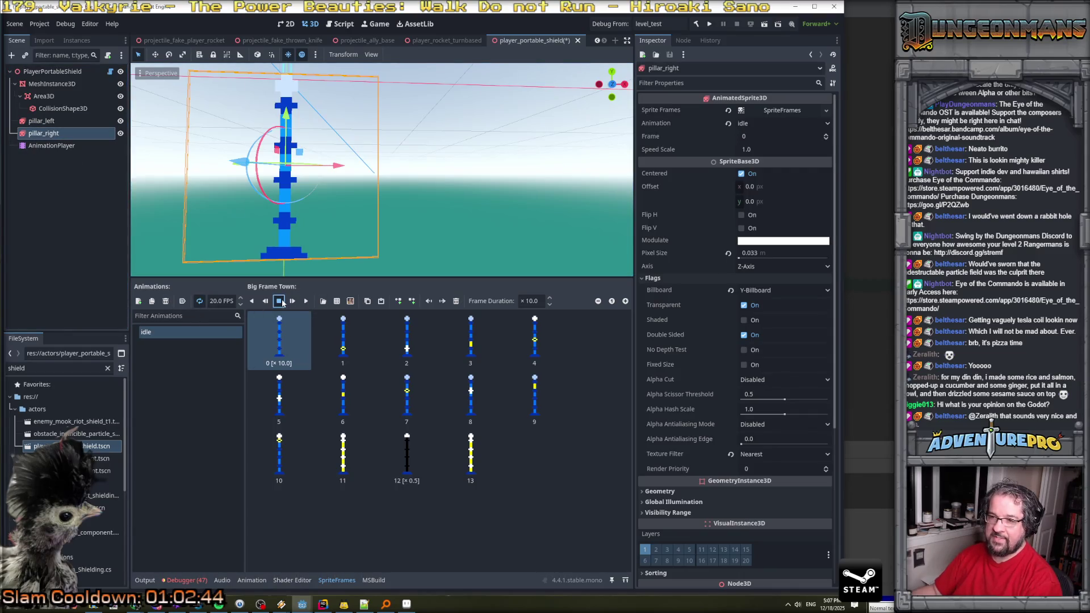
click(52, 121)
key(ctrl+s)
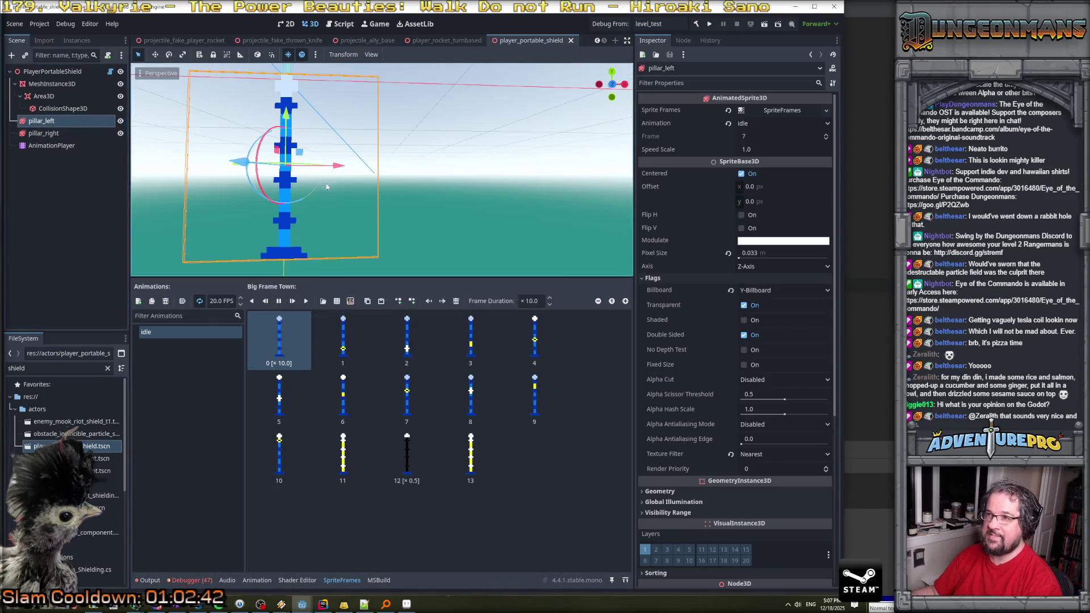
scroll(461, 167, down, 5)
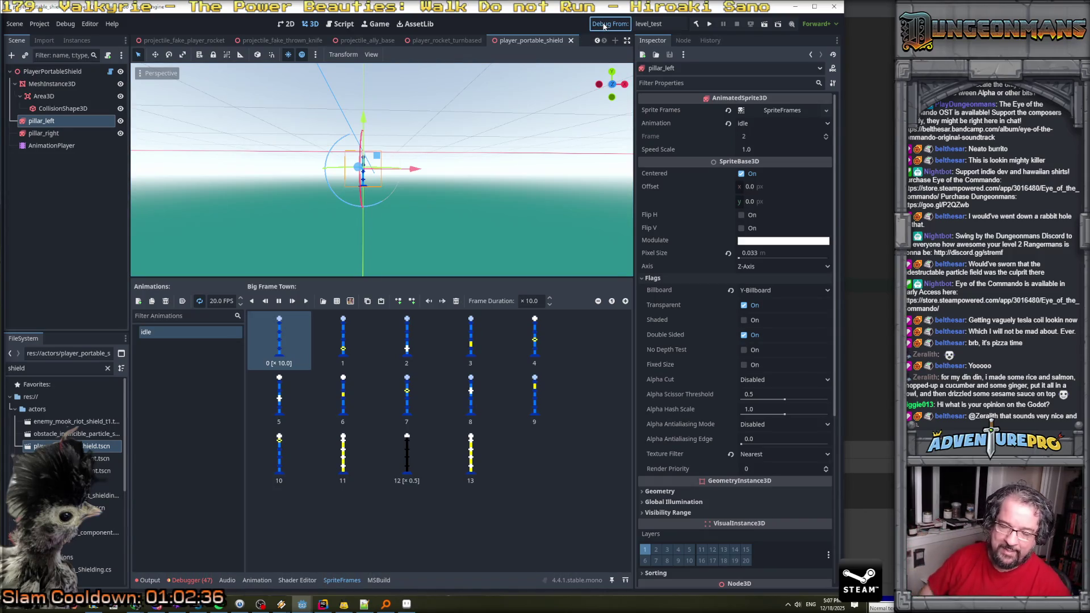
Run the game to see the shield in the level, then close it.
click(605, 26)
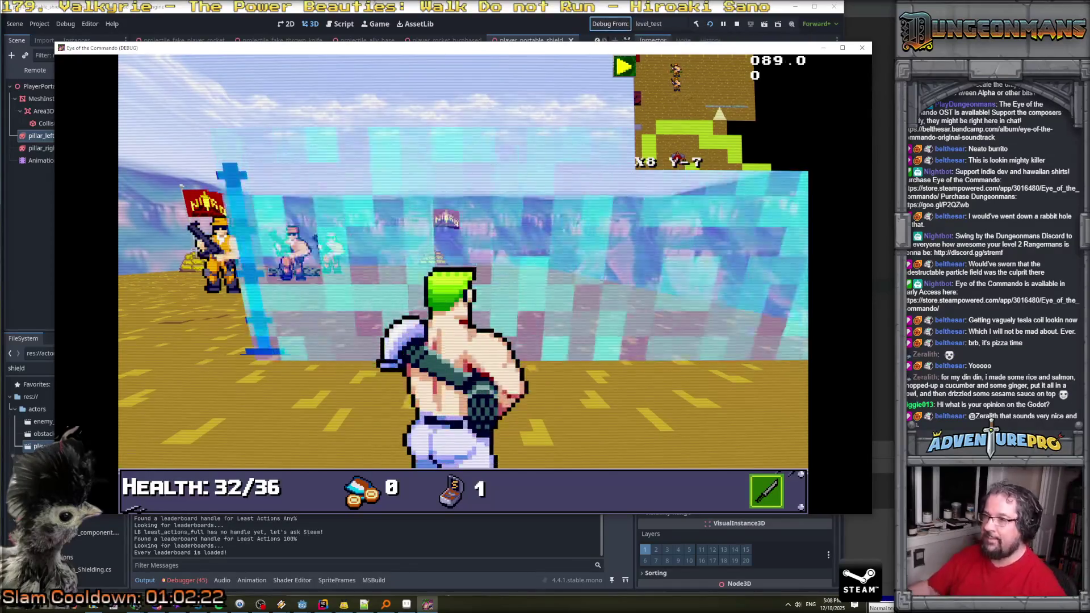
click(734, 25)
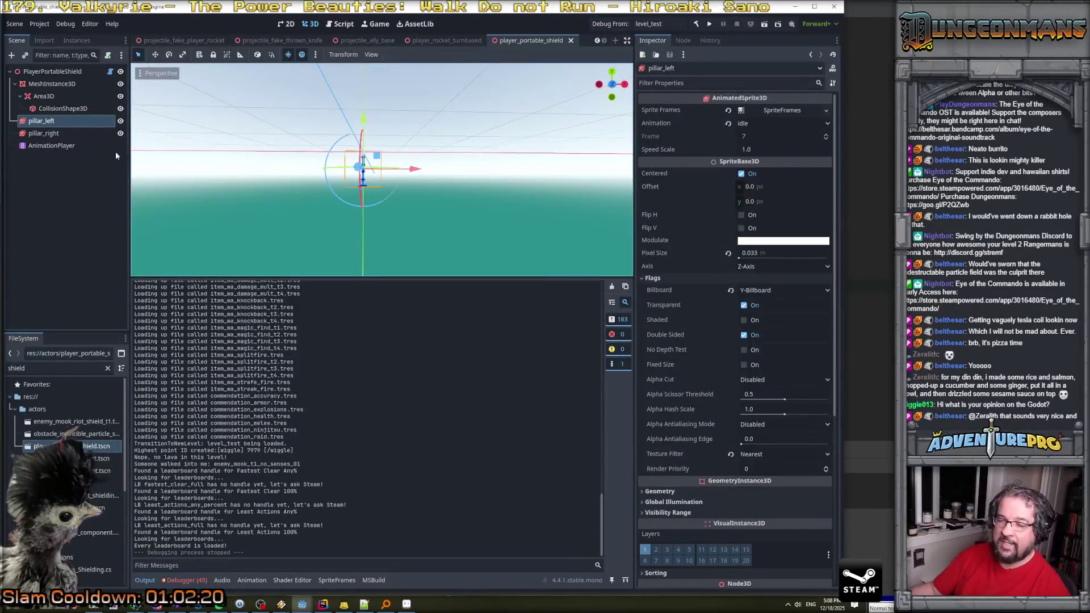
Turn on Autoplay on Load for the idle animation of pillar_right and pillar_left, then save.
click(85, 136)
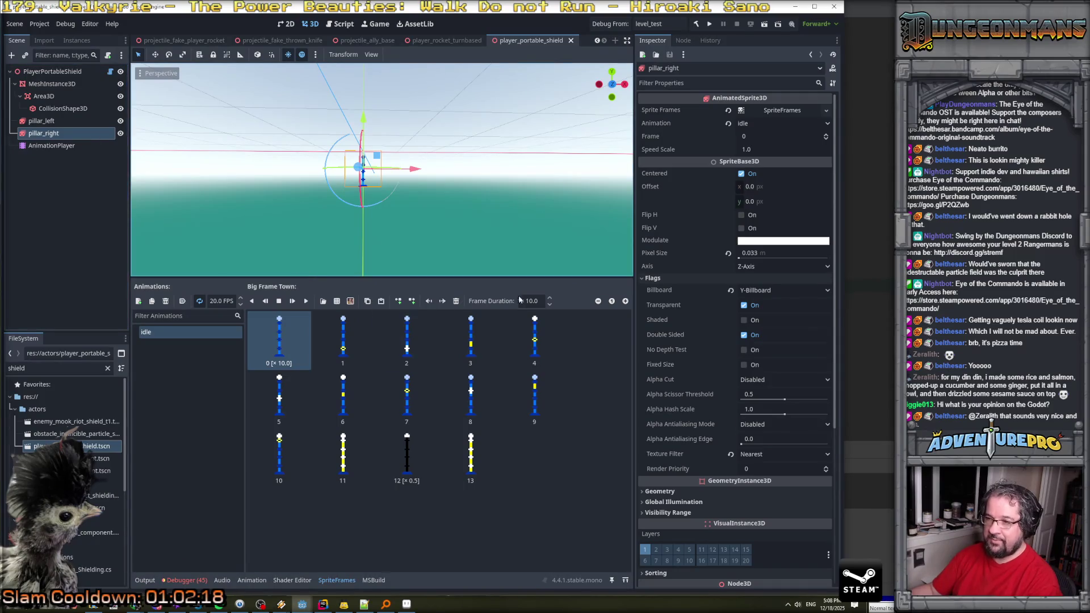
click(182, 301)
key(Up)
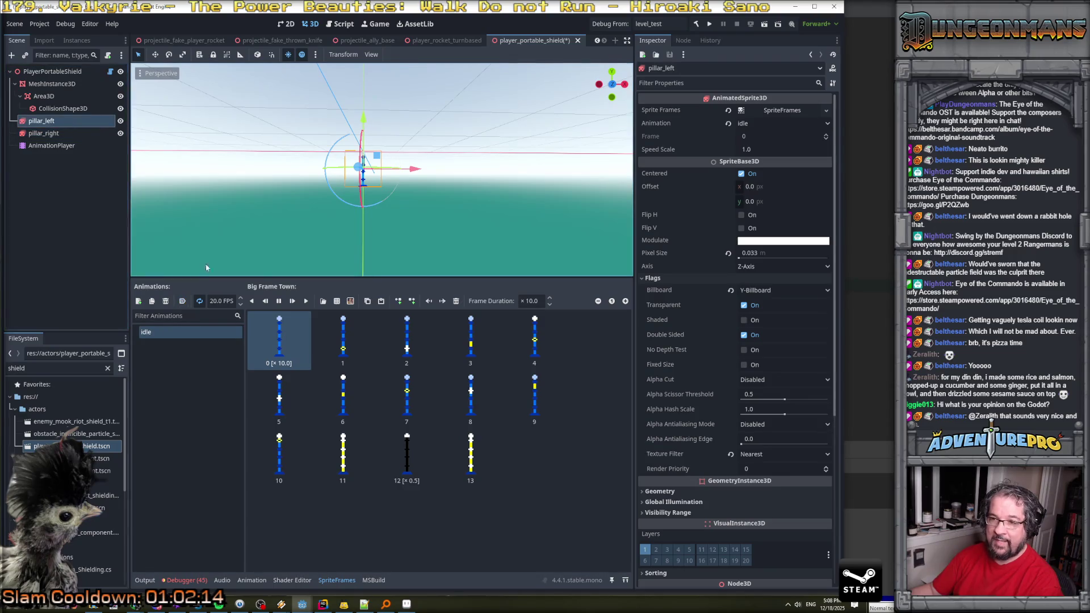
click(182, 301)
key(ctrl+s)
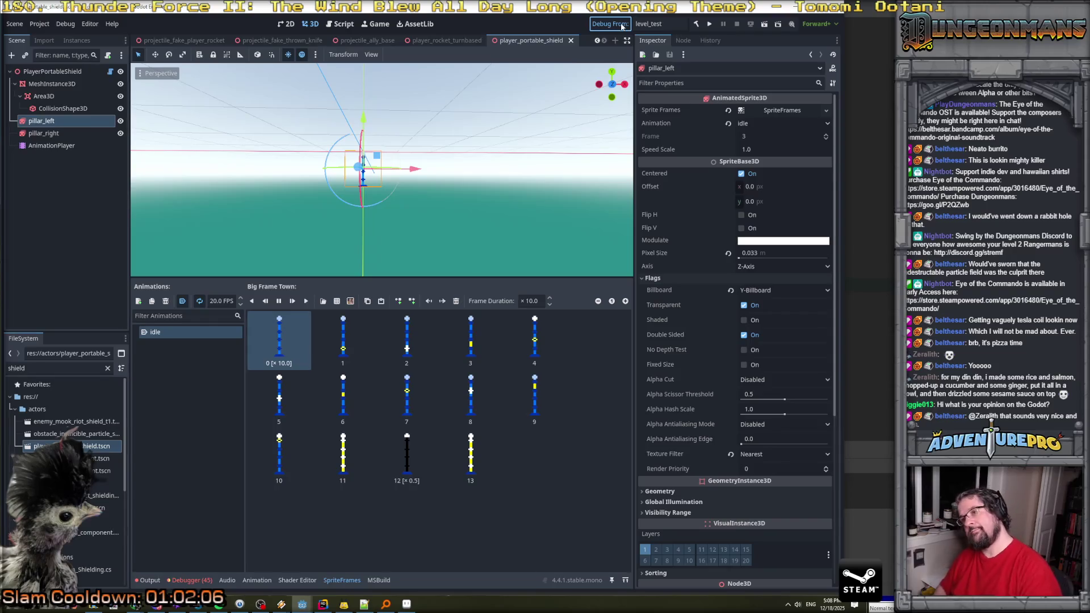
key(ctrl+s)
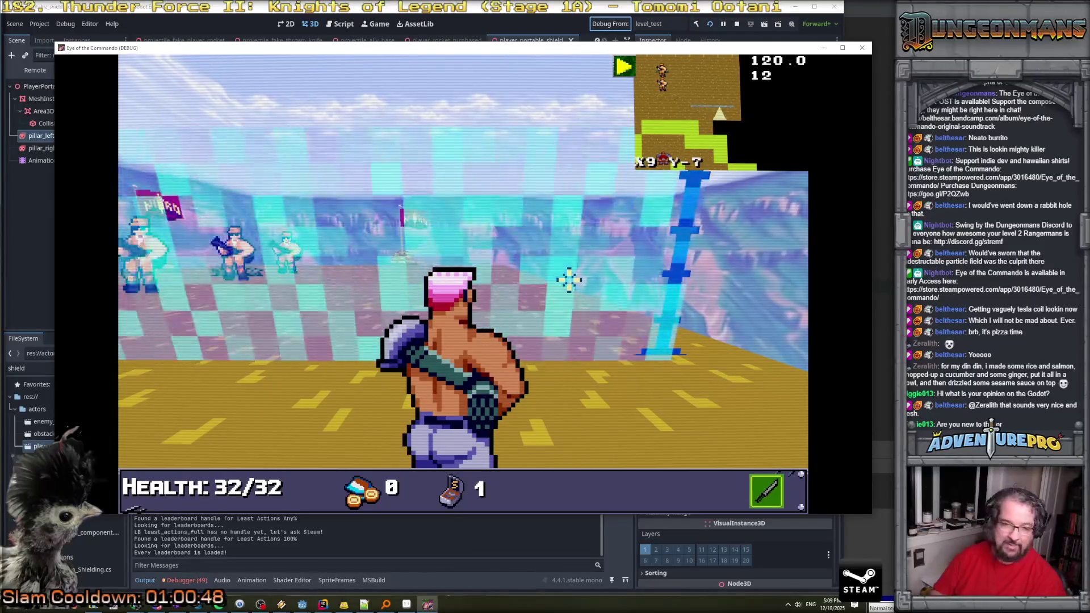
Move toward and attack the enemy soldiers in the running level.
click(569, 280)
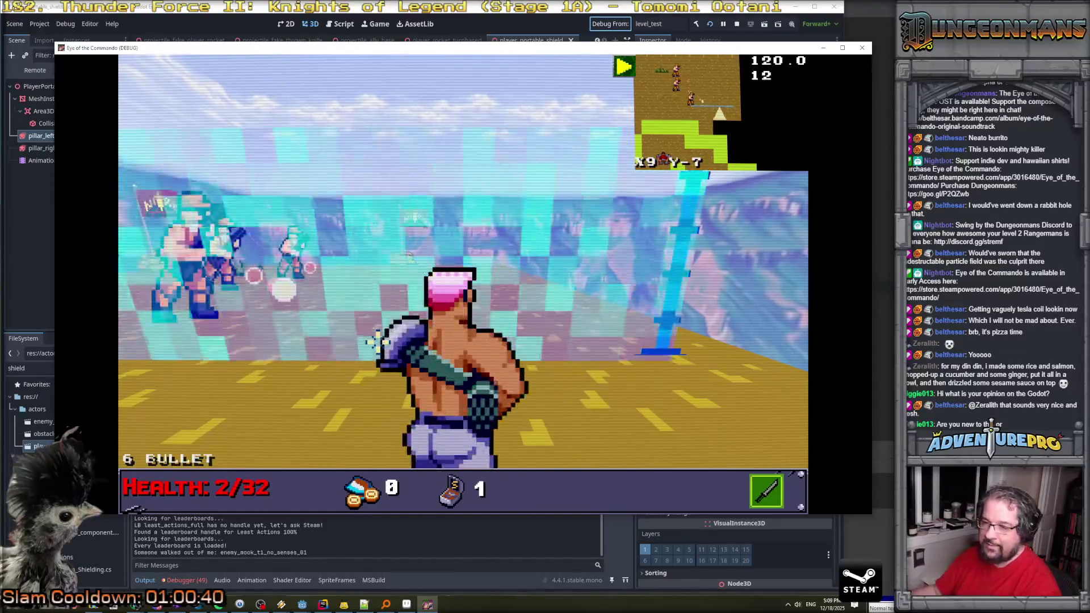
key(d)
key(a)
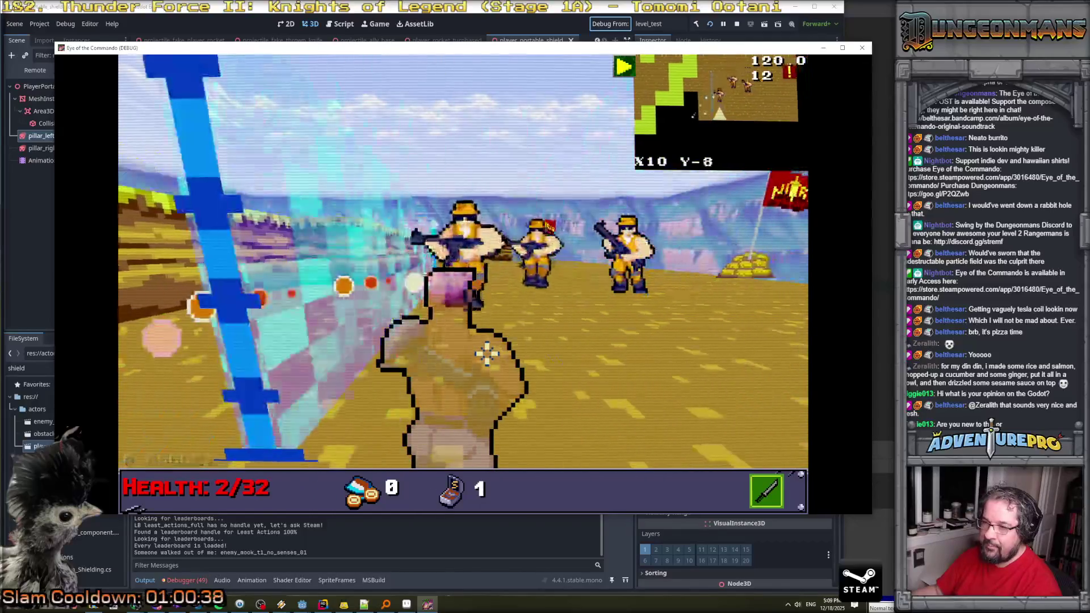
key(d)
key(w)
click(644, 308)
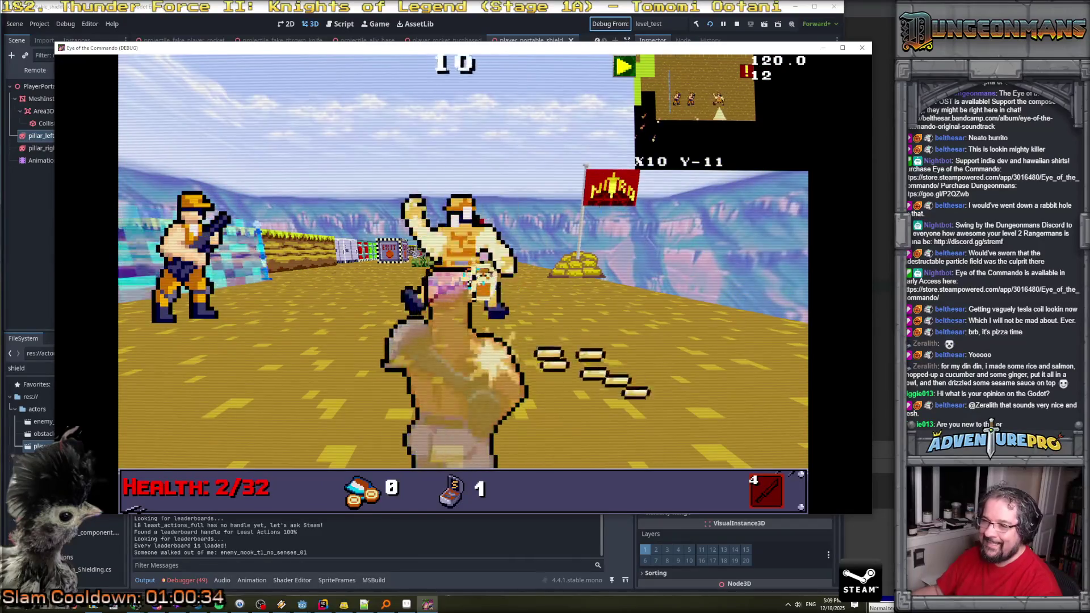
Enter the WARGOD cheat in the console for 999 coins, 1000 ammo and the TDR-451.
key(grave)
text(wod)
key(Return)
key(grave)
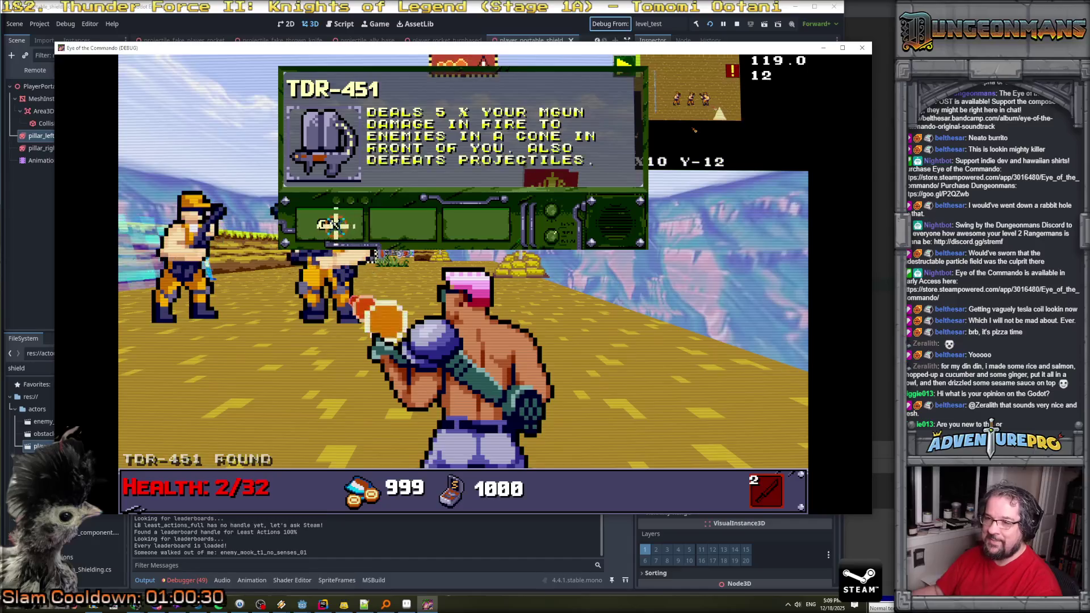
Dismiss the TDR-451 message, raise the shield and fire rockets at the enemy.
click(336, 225)
key(Tab)
key(Tab)
right_click(267, 283)
click(267, 283)
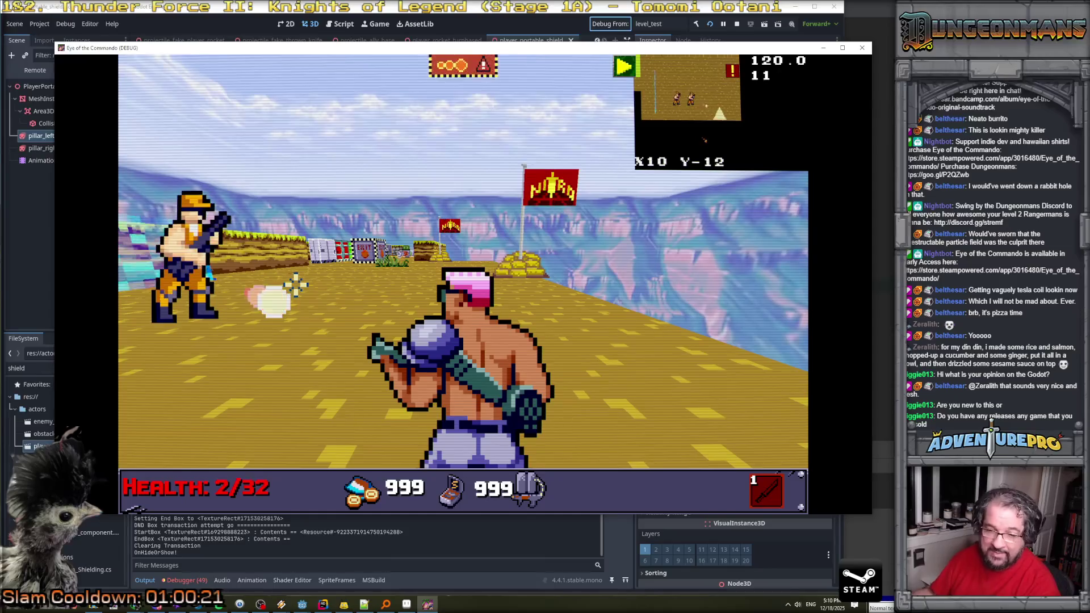
key(a)
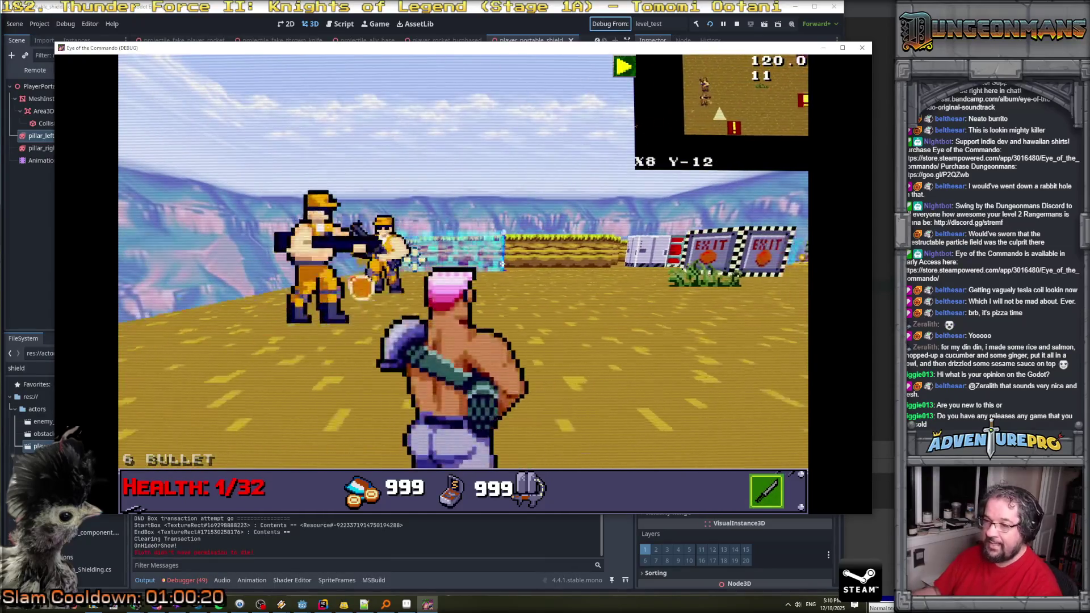
key(shift)
key(space)
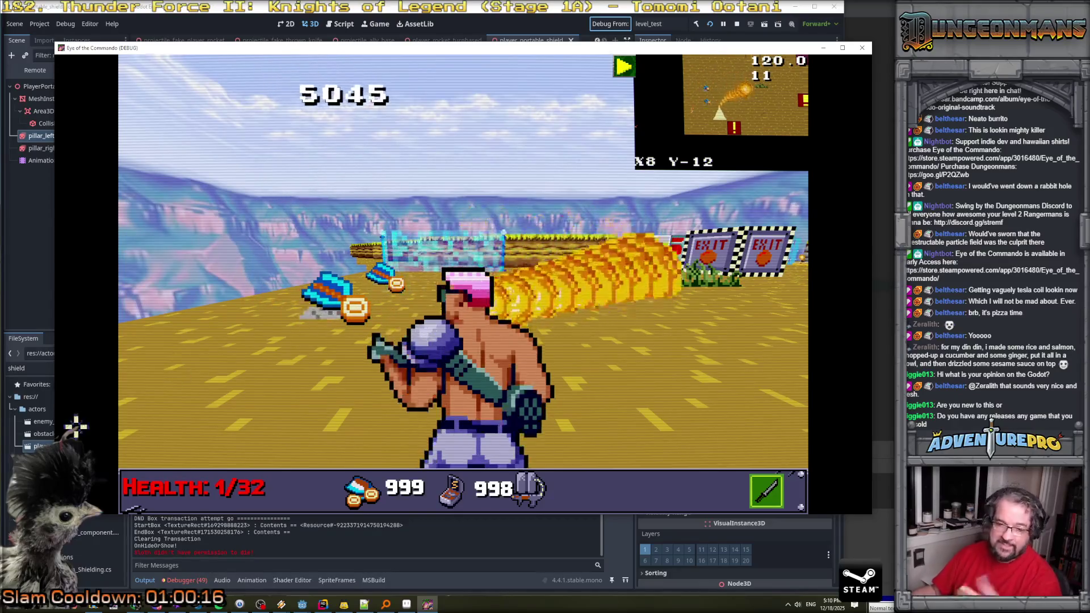
key(alt+Tab)
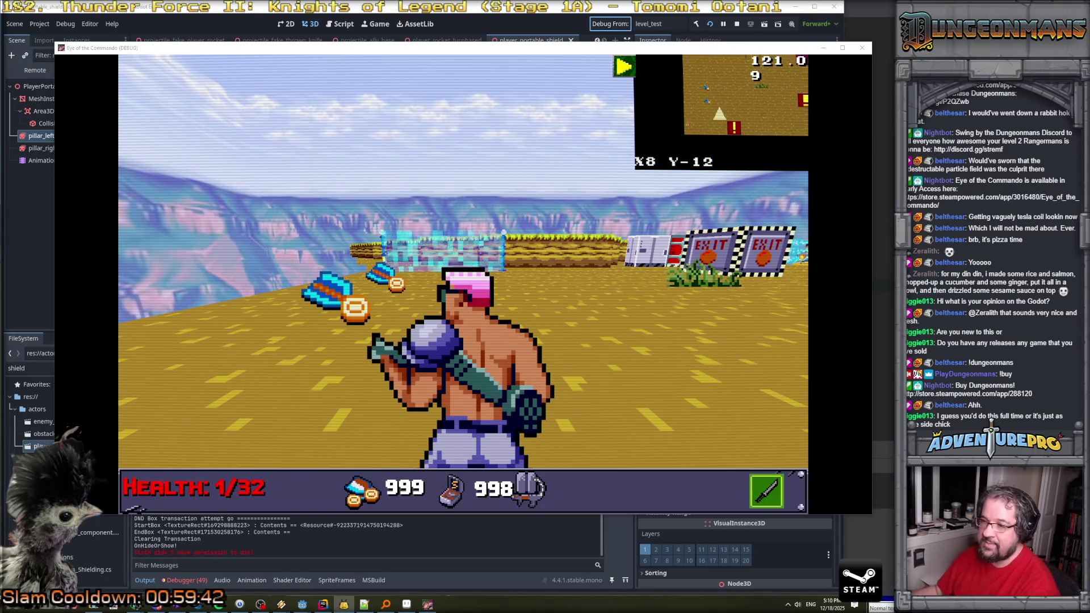
Dismiss the Freedom Medal popup, walk into the shield field while firing, then stop the game.
key(space)
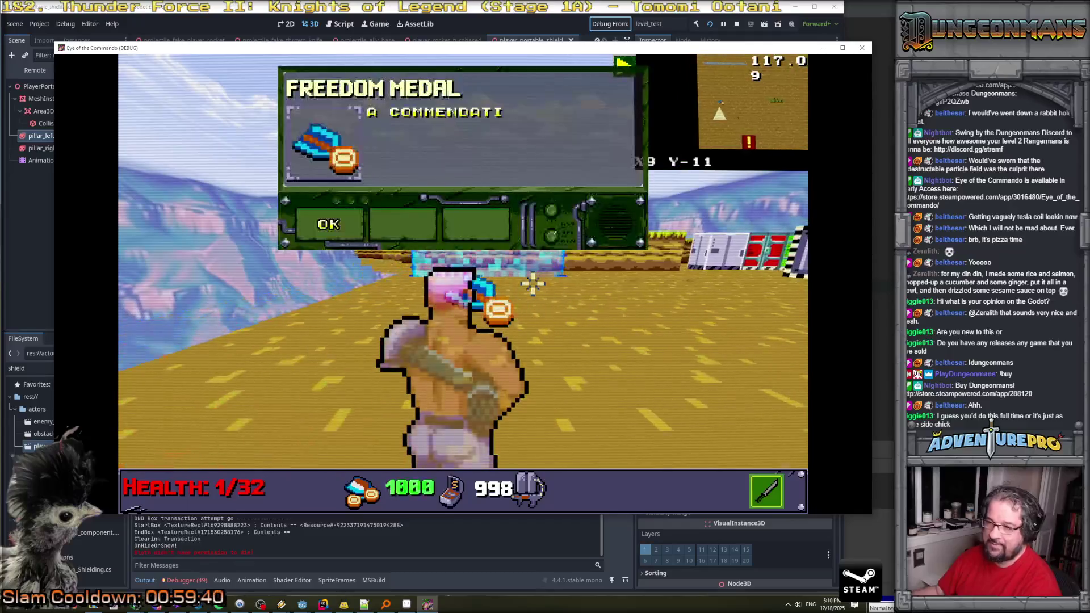
click(365, 224)
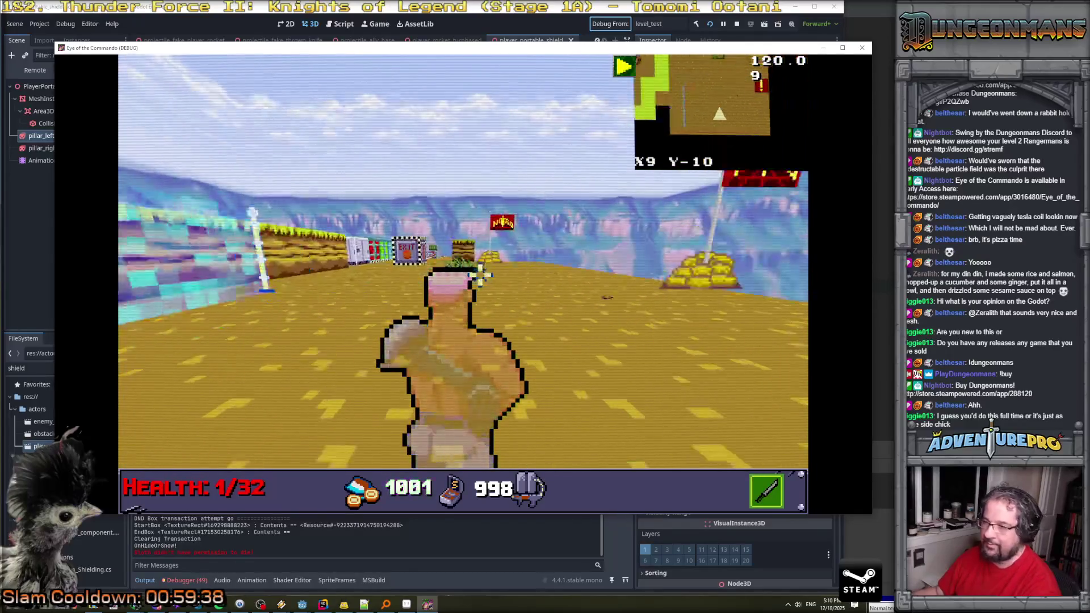
click(469, 252)
key(w)
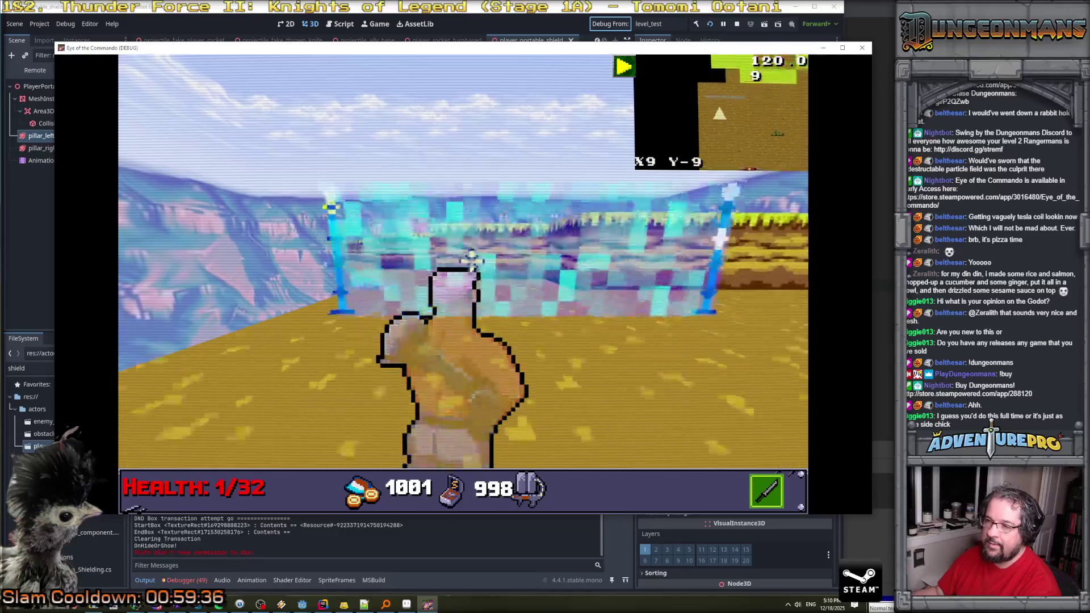
click(440, 233)
click(637, 261)
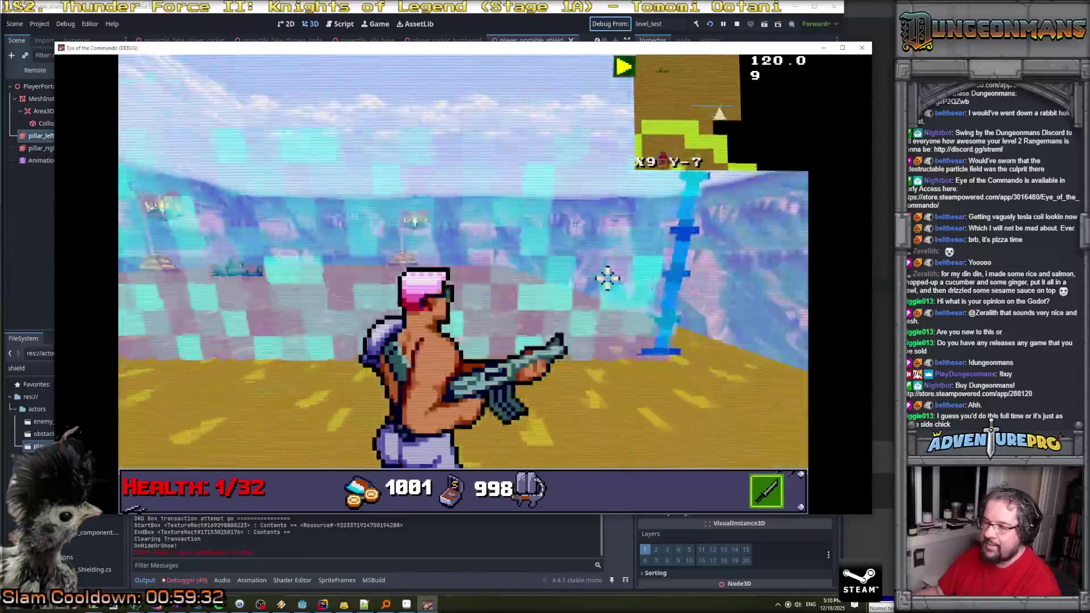
click(737, 25)
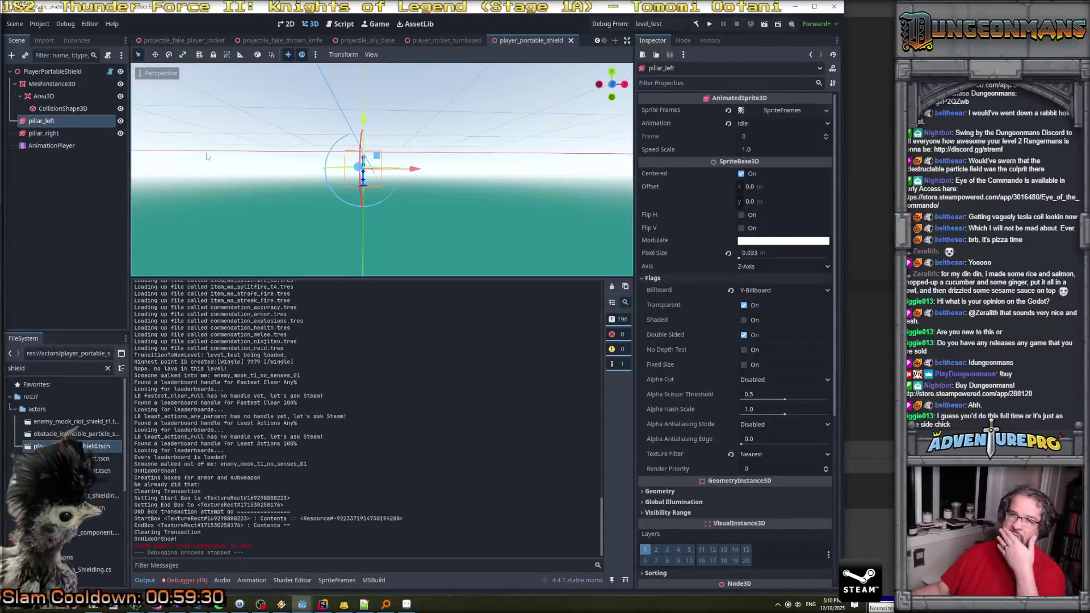
Inspect the shield's CollisionShape3D and Area3D nodes, then bring up the pillar sprite sheet in Aseprite.
click(44, 106)
click(44, 97)
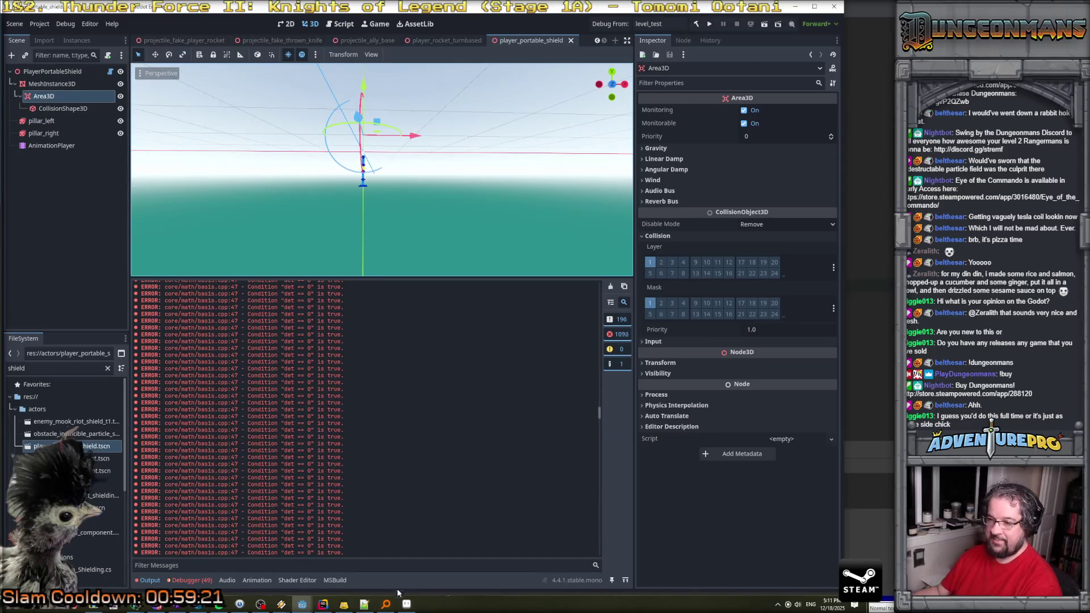
click(324, 605)
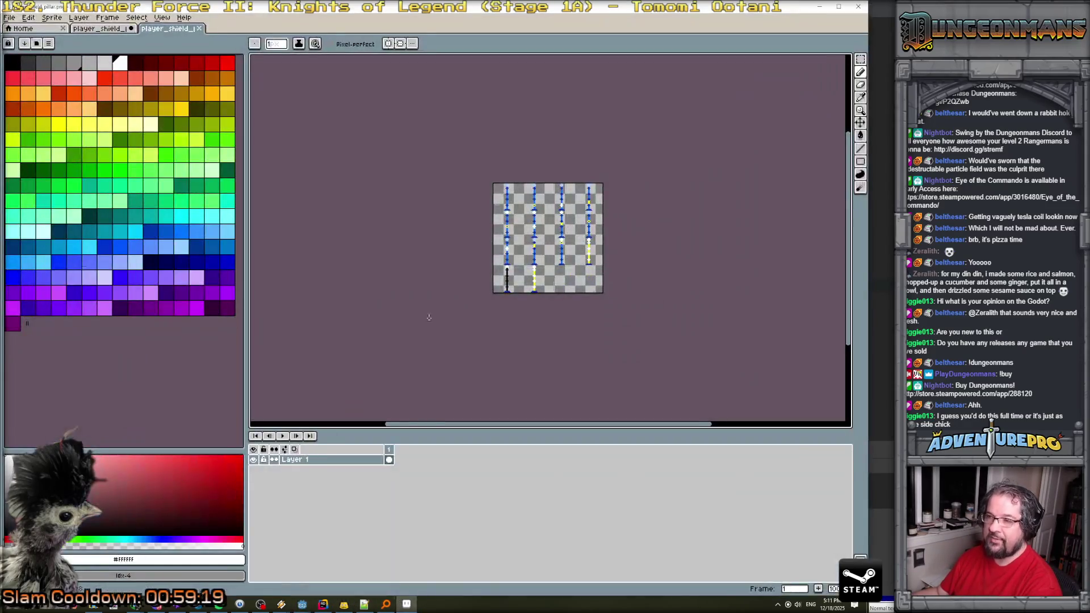
Remove the [Tool] attribute from PlayerShieldInWorld.cs and return to Godot to rebuild the .NET project.
click(302, 604)
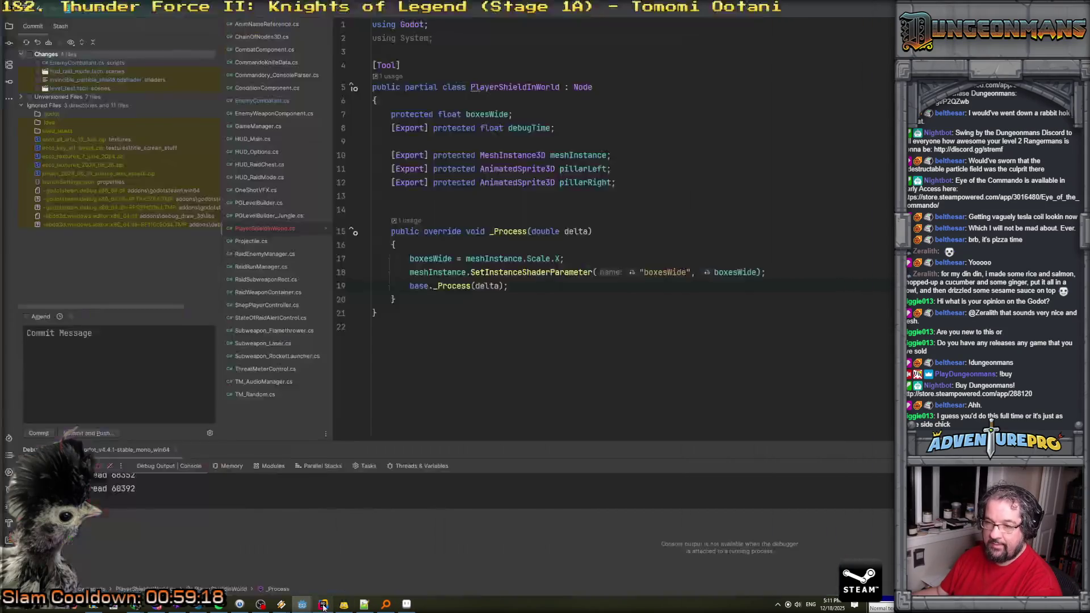
click(413, 66)
key(BackSpace)
key(BackSpace)
key(BackSpace)
key(alt+Tab)
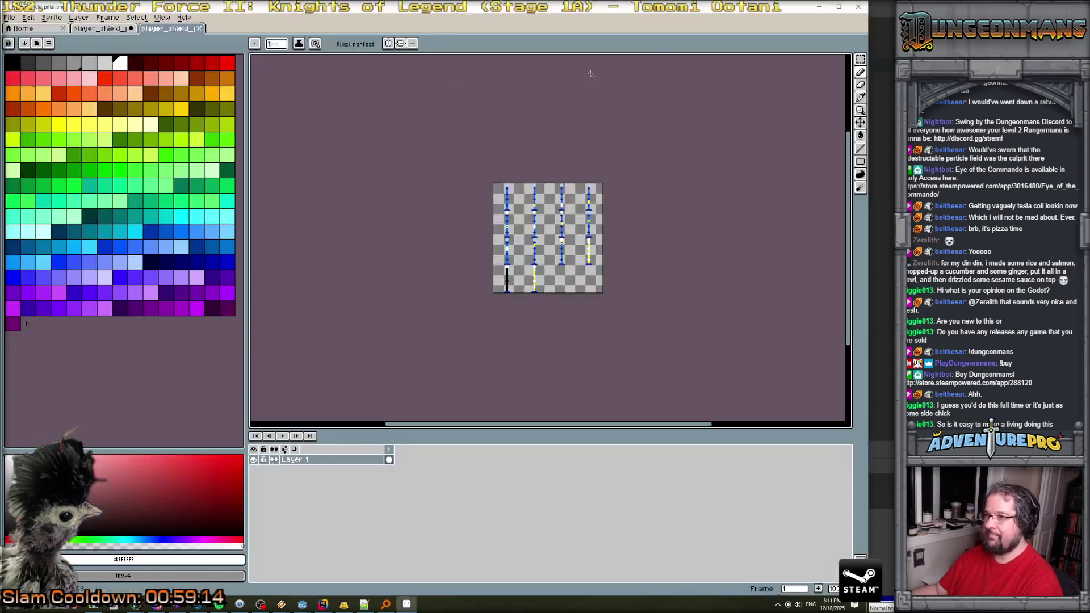
key(alt+Tab)
key(alt+Tab)
click(697, 24)
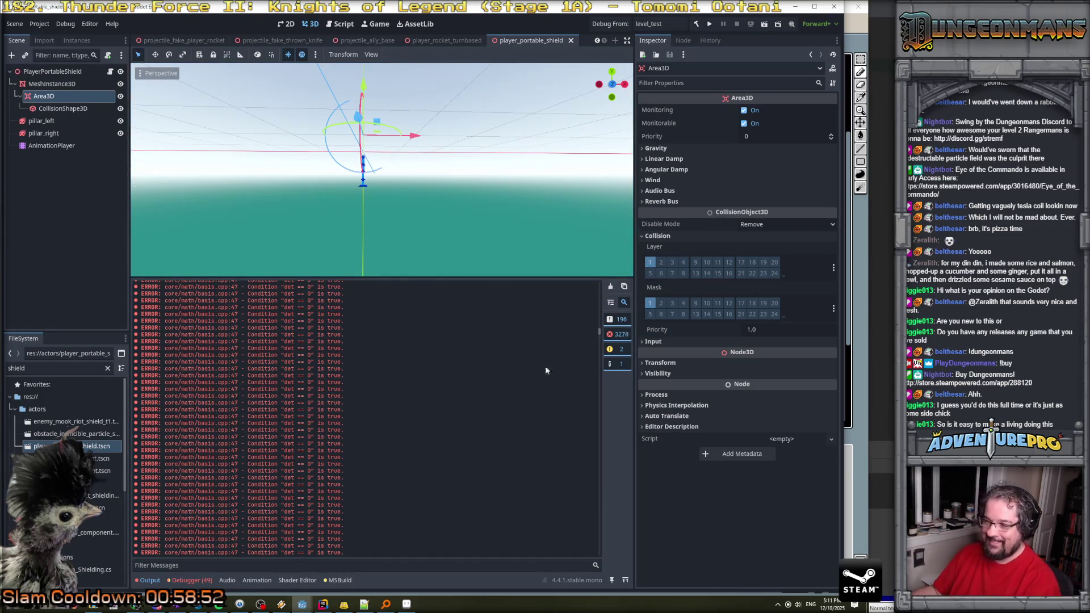
Clear the Output log, compare with the rocket scene, and inspect the pillar_left and pillar_right sprites.
click(610, 286)
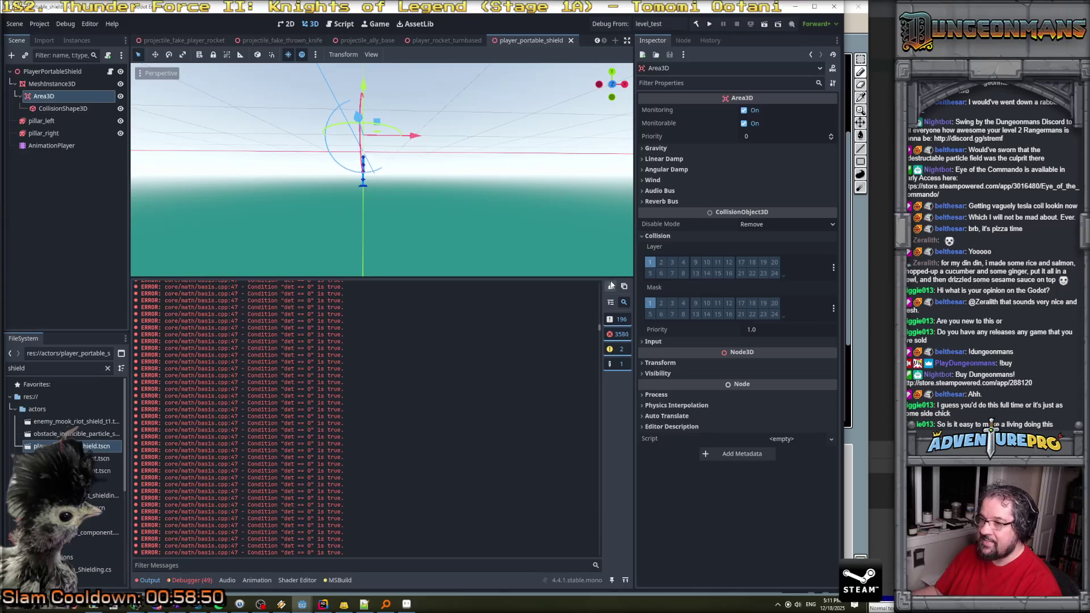
click(469, 40)
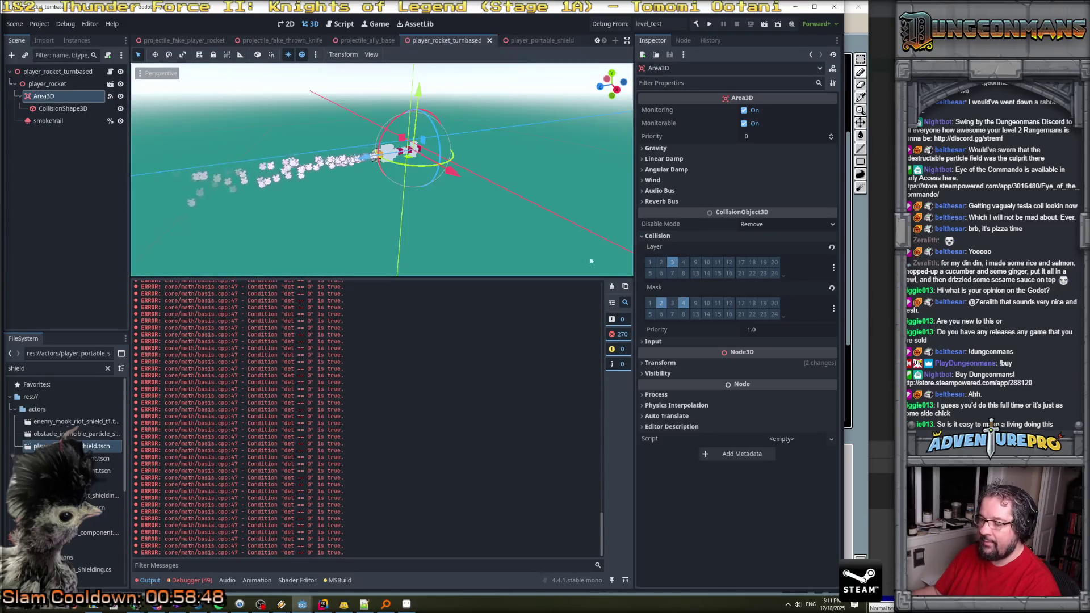
click(536, 41)
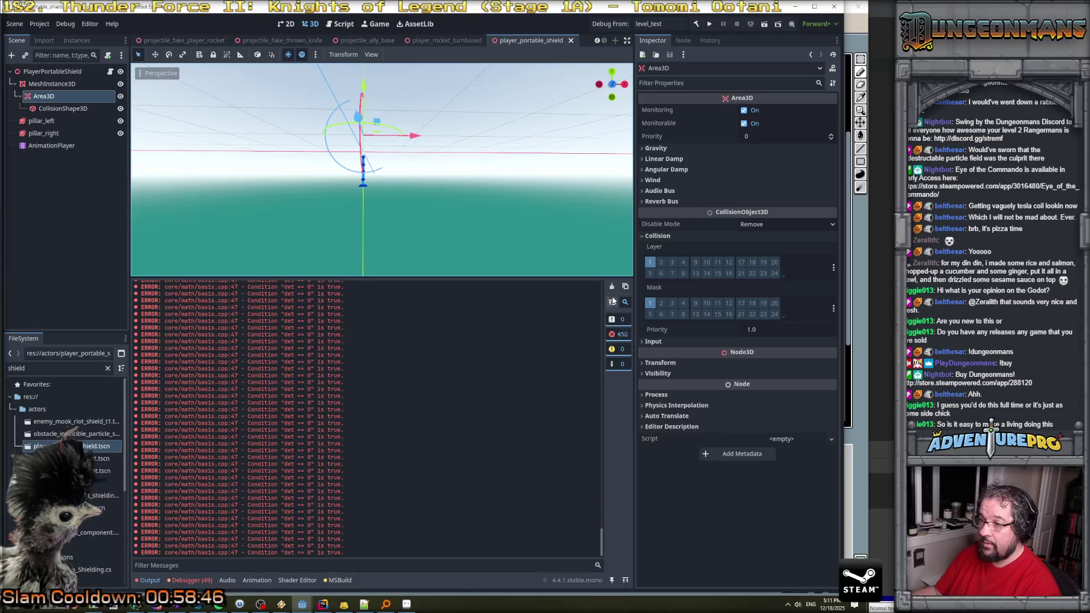
click(41, 121)
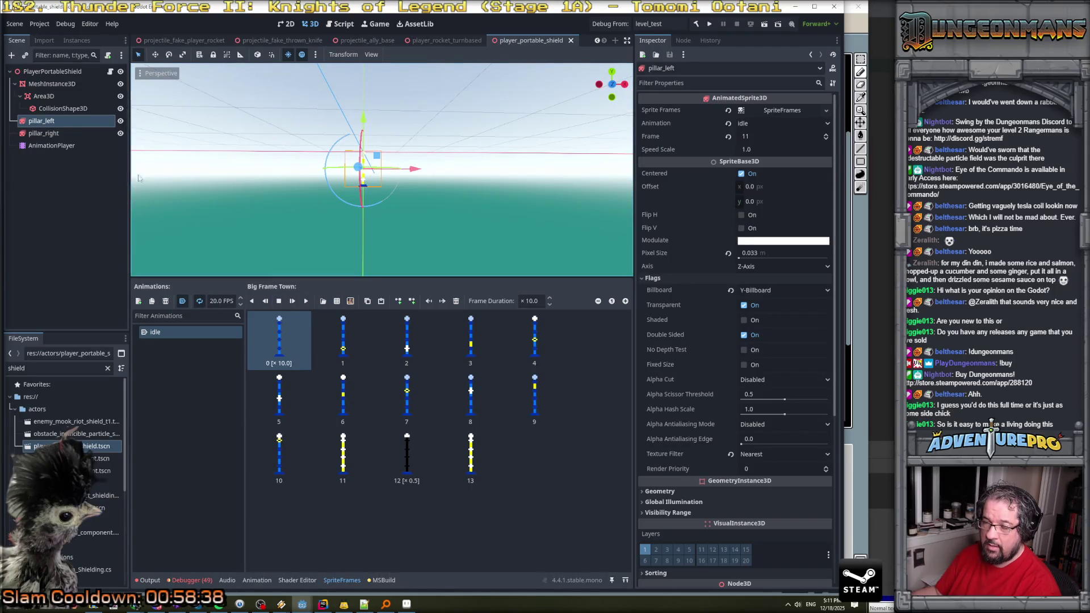
click(49, 133)
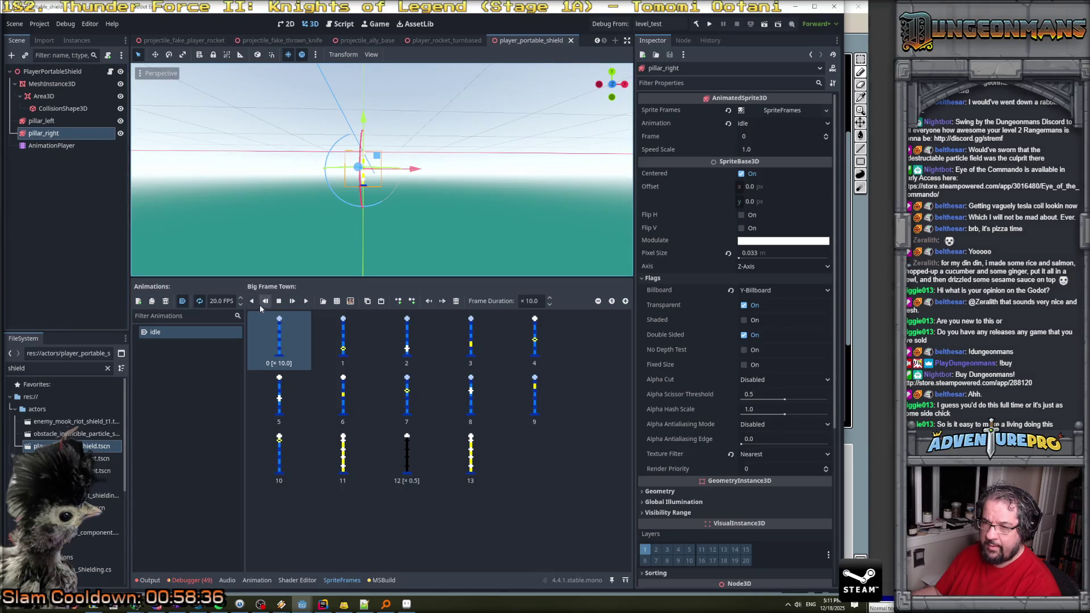
click(42, 121)
Save the portable shield scene and clear the debugger's Errors list.
key(ctrl+s)
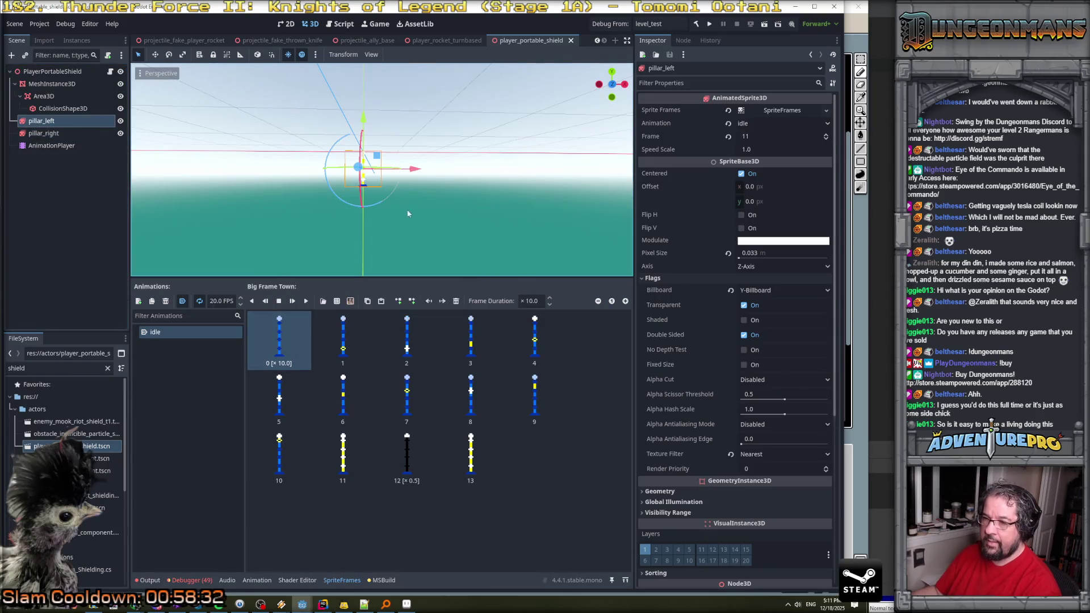
click(192, 580)
click(619, 314)
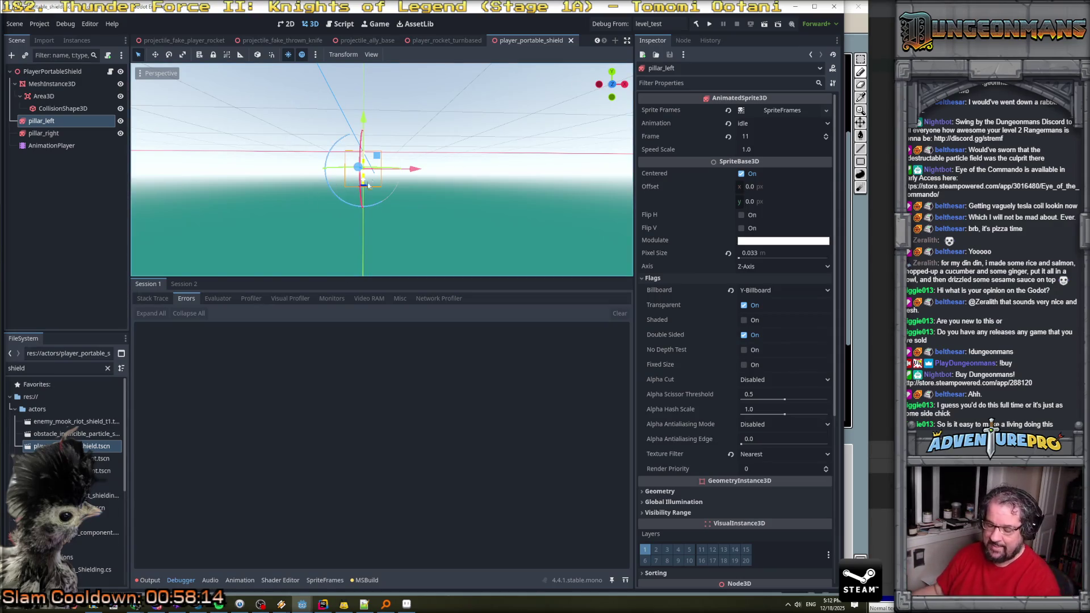
Orbit to view the shield from above and inspect its AnimationPlayer tracks, then return to Rider.
scroll(370, 190, down, 2)
drag(371, 191, 370, 198)
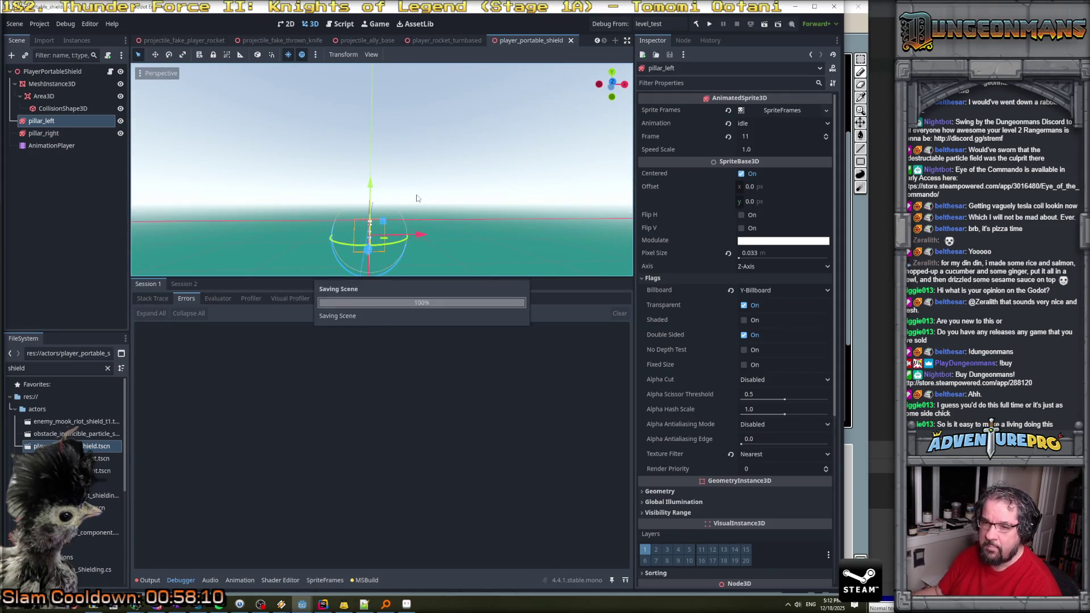
click(50, 145)
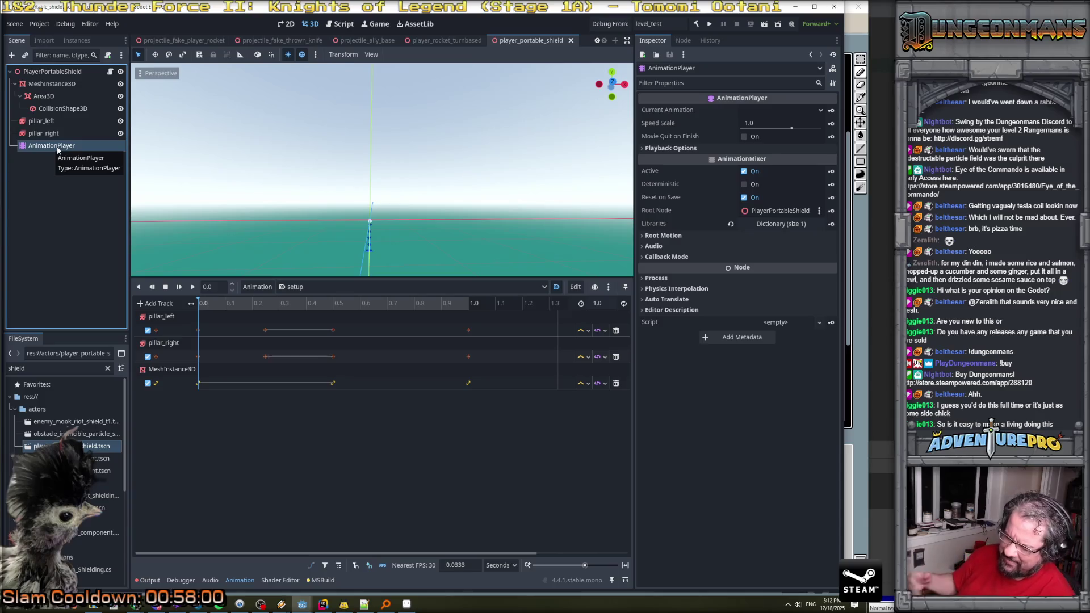
click(323, 603)
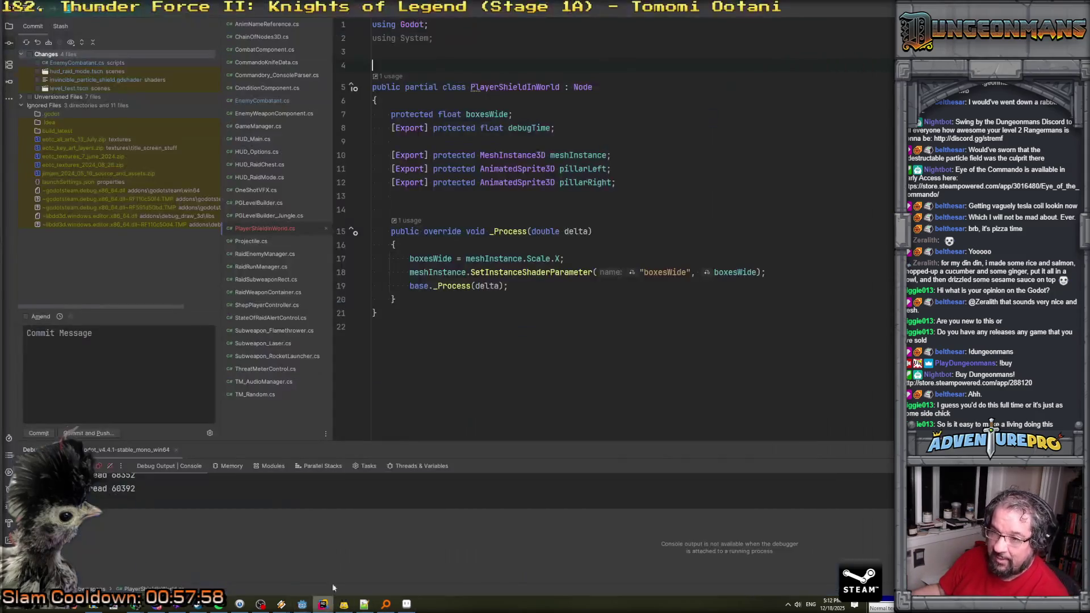
Open Projectile.cs and read HandleAreaLeavingOrEntering down to the door-hit branch.
click(251, 241)
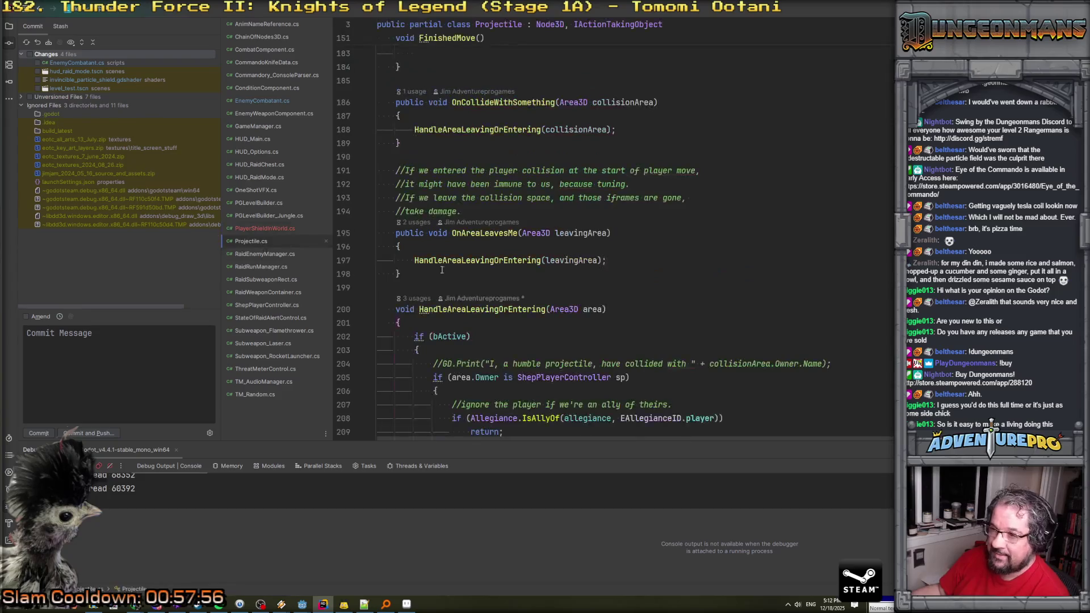
scroll(533, 213, down, 5)
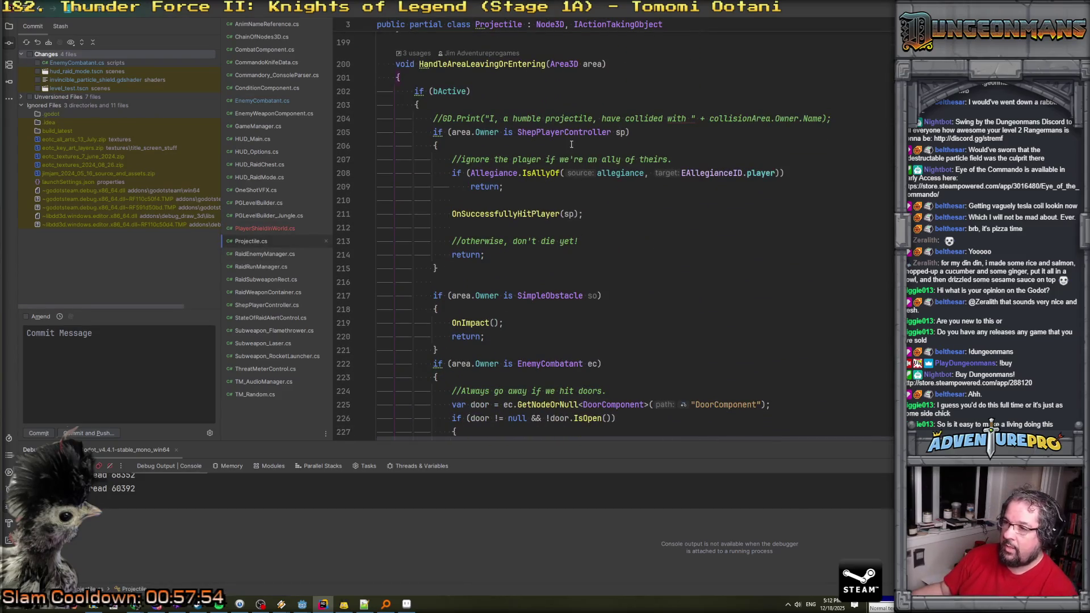
scroll(571, 144, down, 5)
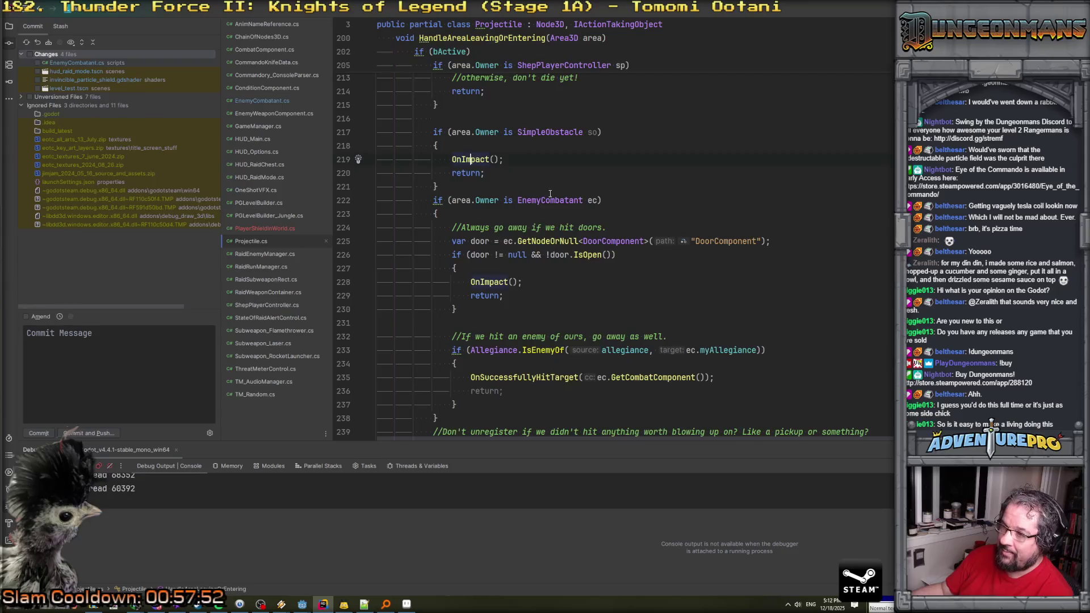
scroll(555, 207, down, 2)
click(498, 200)
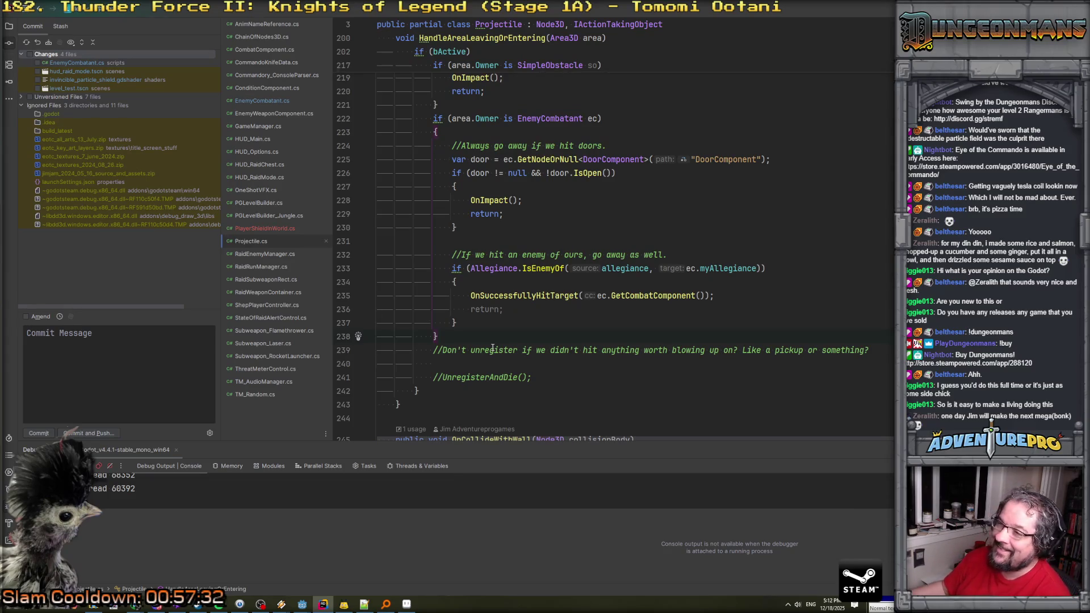
Look through OnCollideWithWall, then start a Find in Files search for 'callaws'.
scroll(546, 256, up, 8)
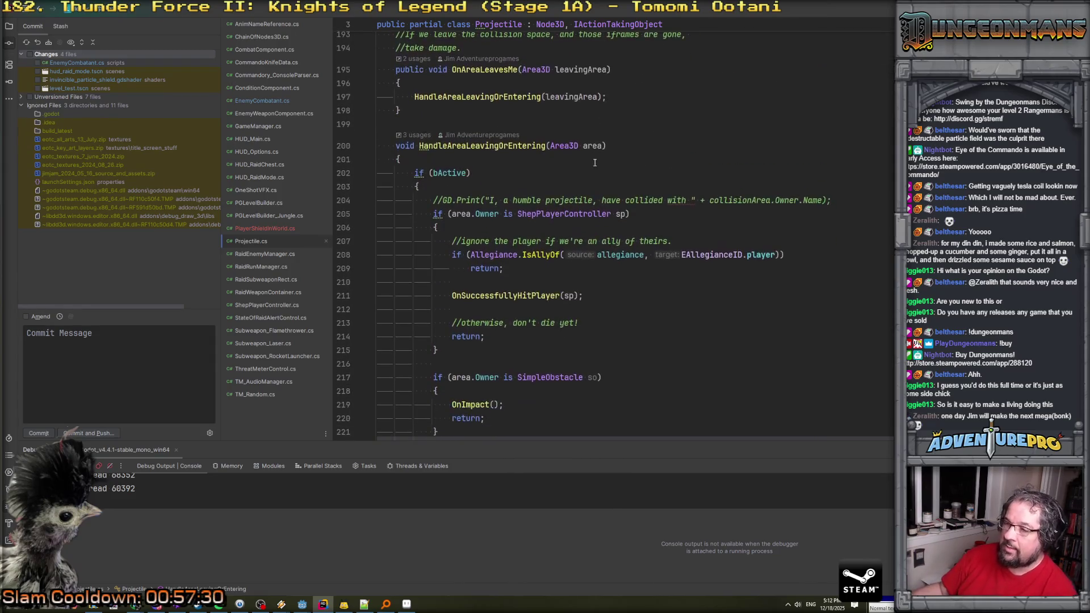
scroll(556, 166, down, 1)
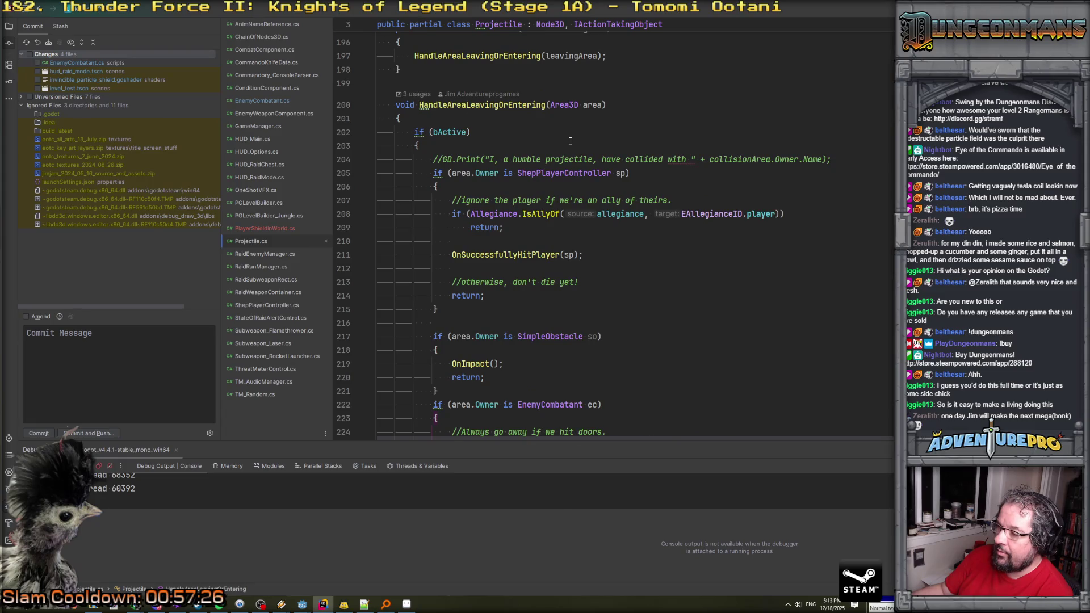
scroll(570, 141, down, 14)
scroll(570, 141, down, 7)
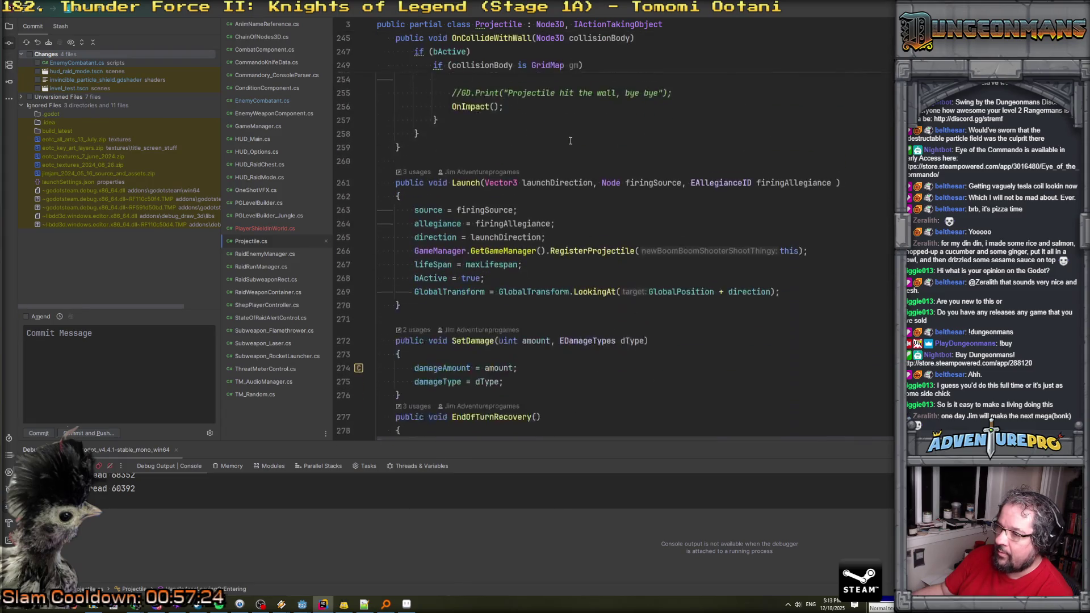
scroll(571, 140, up, 8)
scroll(571, 140, up, 15)
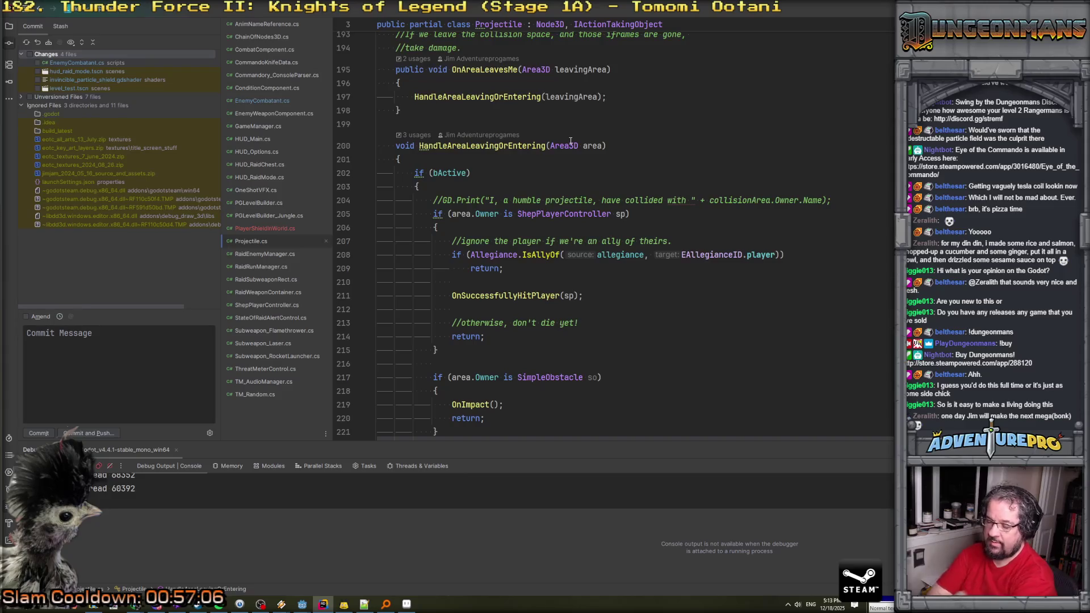
key(ctrl+shift+f)
text(ca)
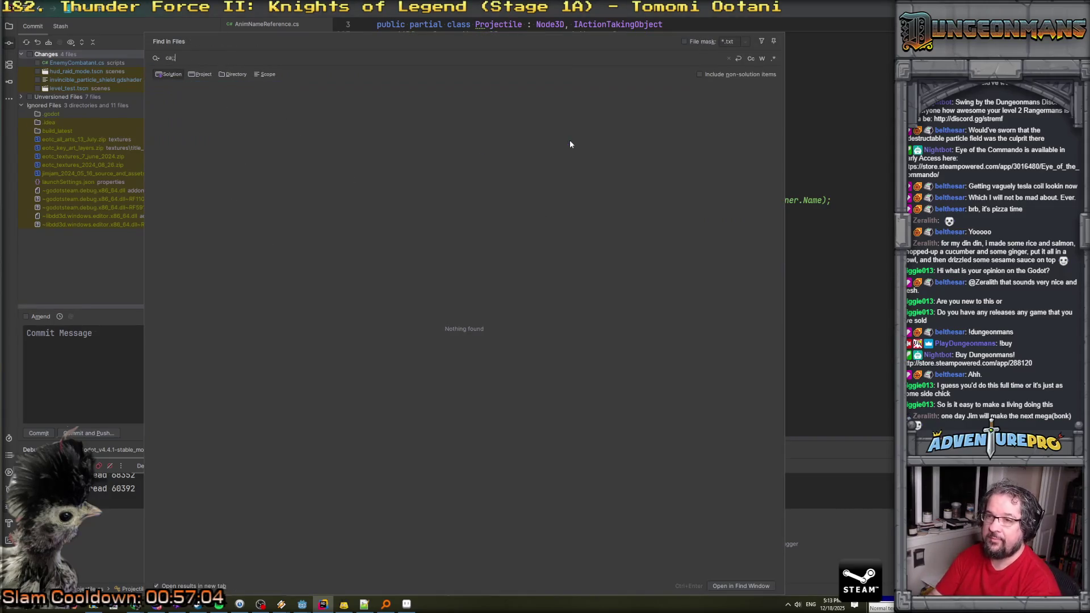
text(llaws)
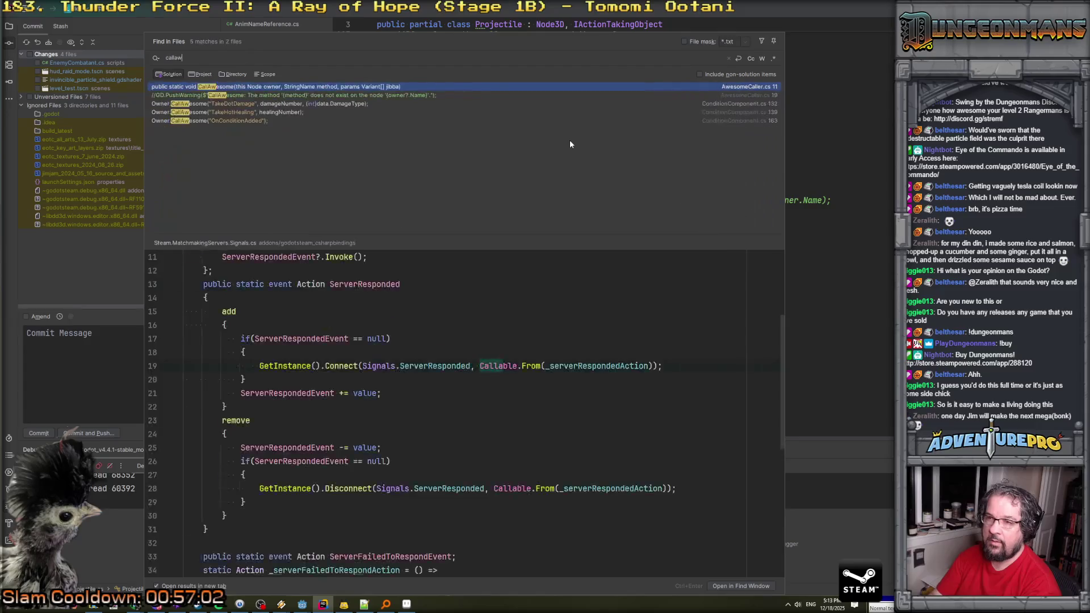
Search 'callaw', preview the ConditionComponent.cs usage, and open CallAwesome in AwesomeCaller.cs at line 15.
key(BackSpace)
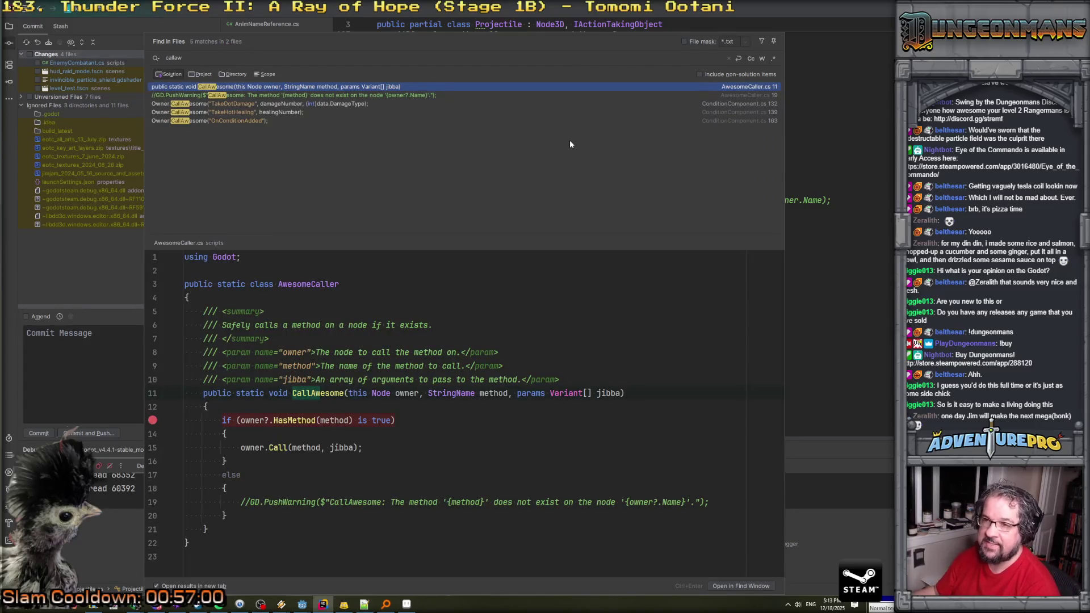
click(215, 122)
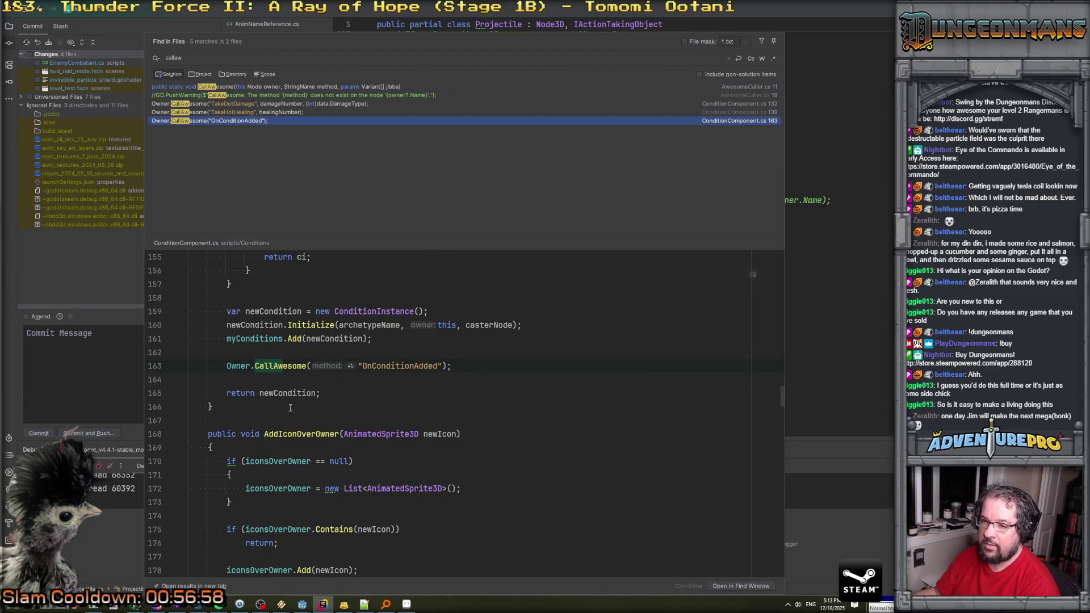
ctrl+click(281, 366)
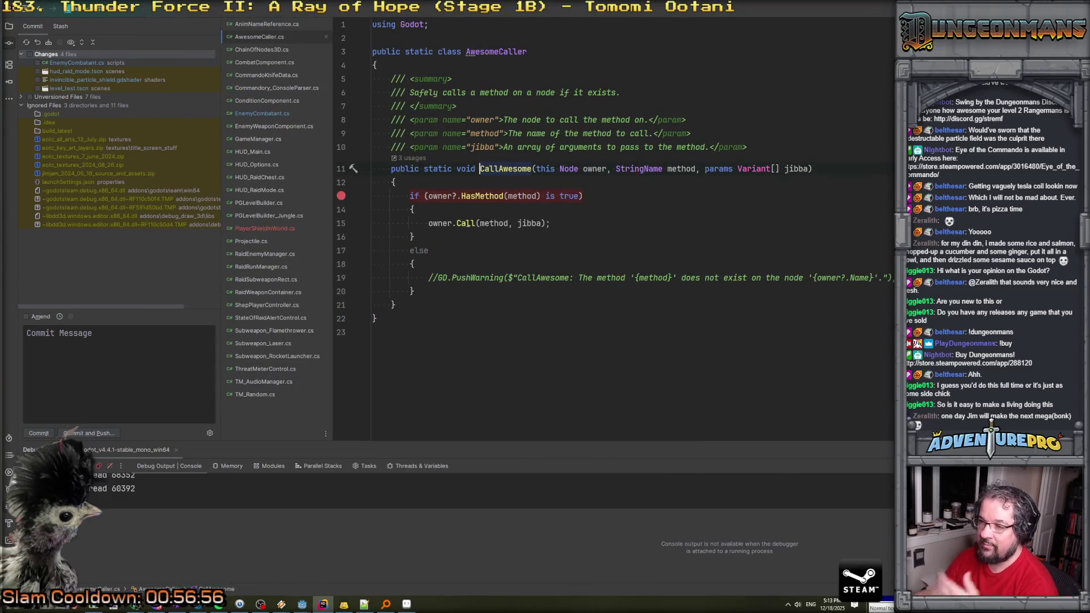
click(475, 259)
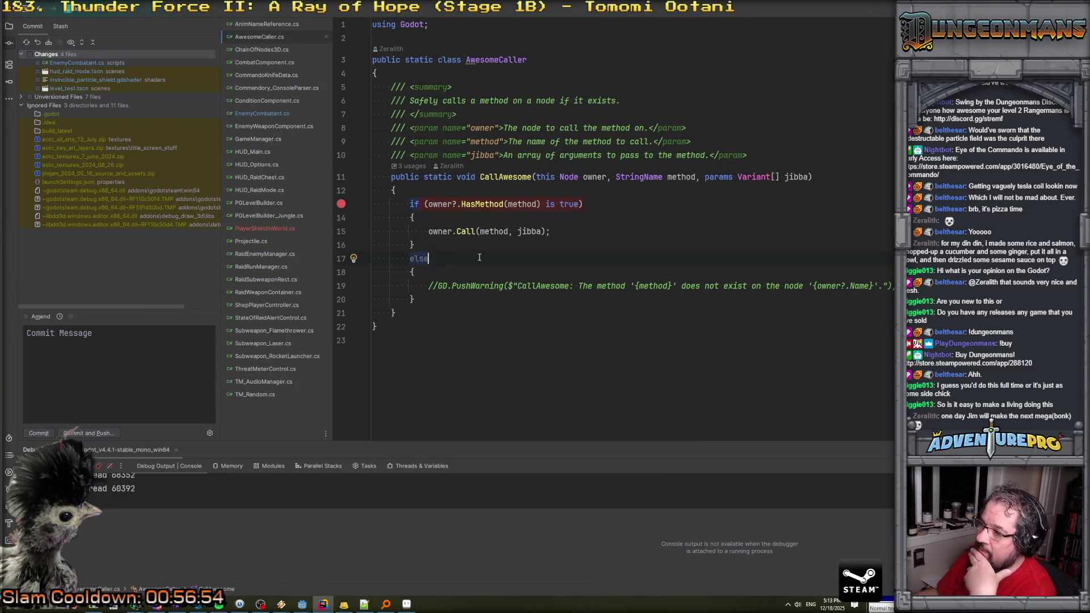
mouse_move(464, 232)
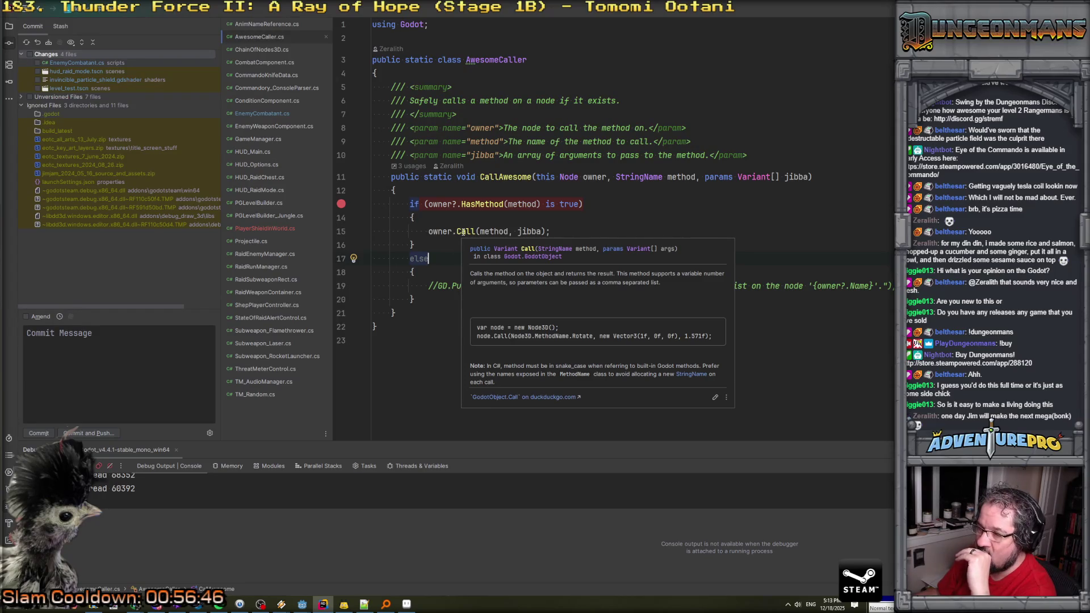
click(463, 232)
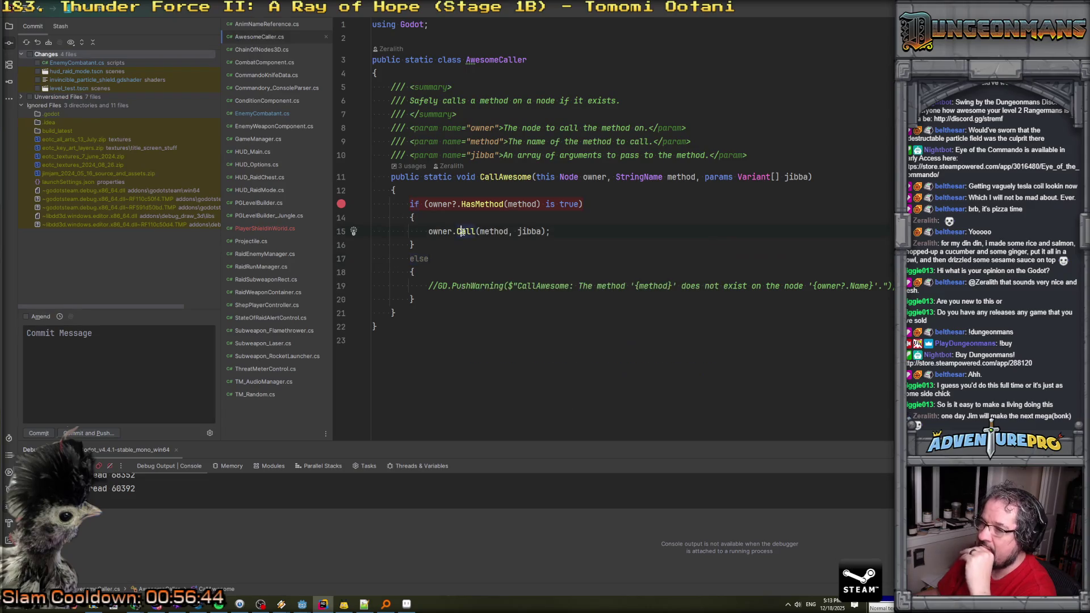
click(428, 232)
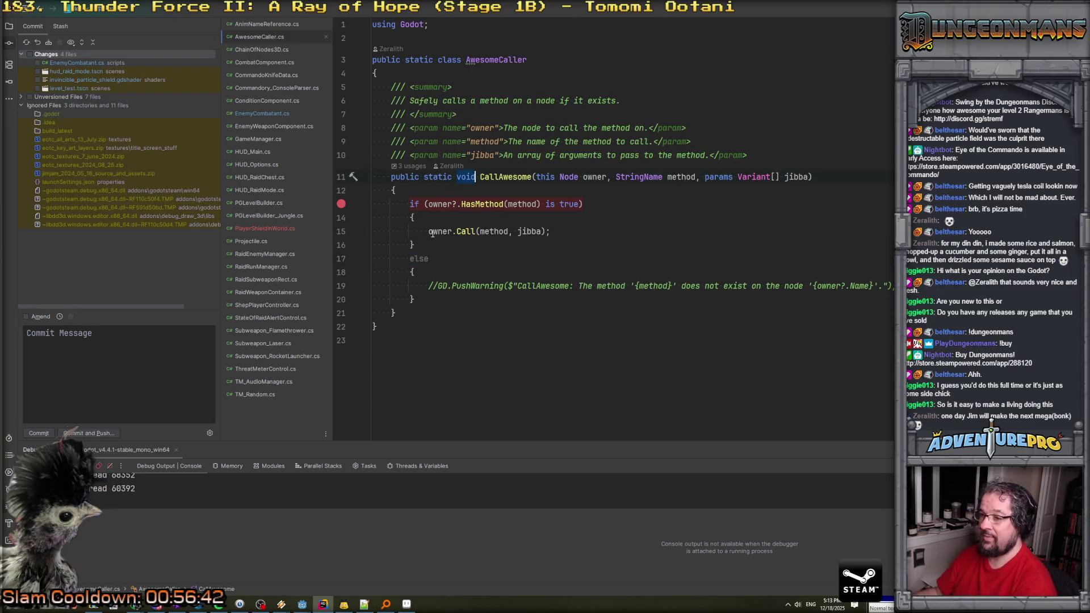
Add return before owner.Call and change CallAwesome's return type from void to Variant.
text(return)
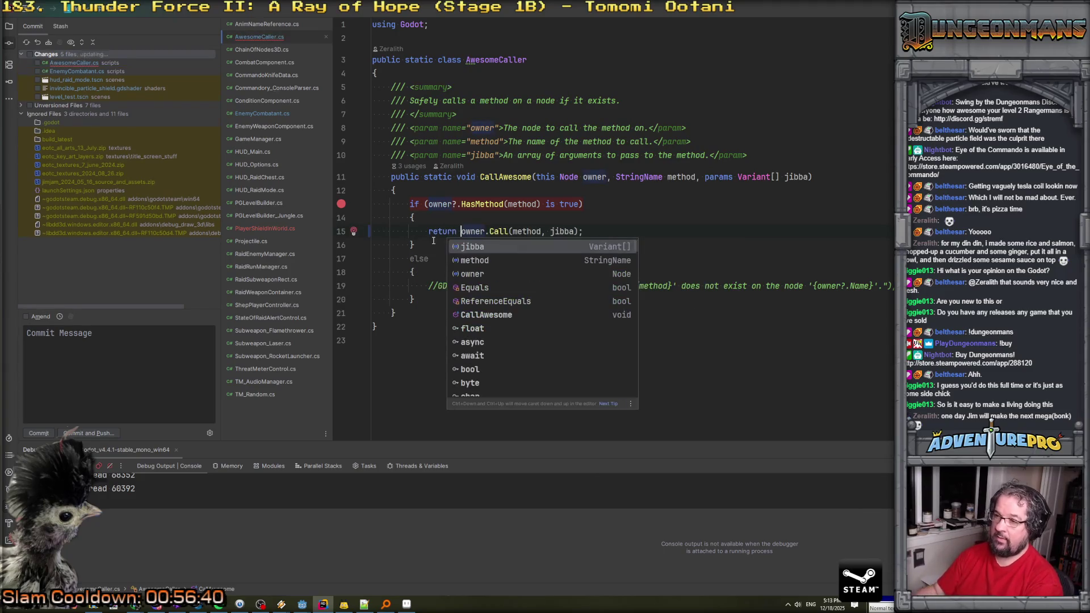
double_click(467, 177)
text(Variant)
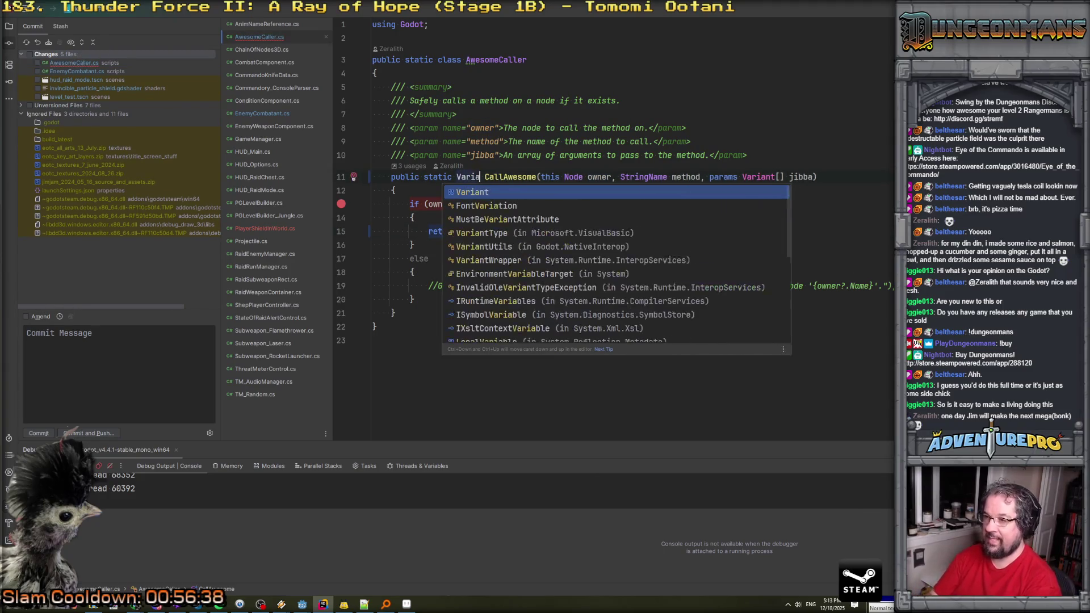
key(Escape)
Remove the else wrapper, un-indent the commented PushWarning, and add 'return null;' after it.
key(Down)
key(Down)
key(Down)
key(Down)
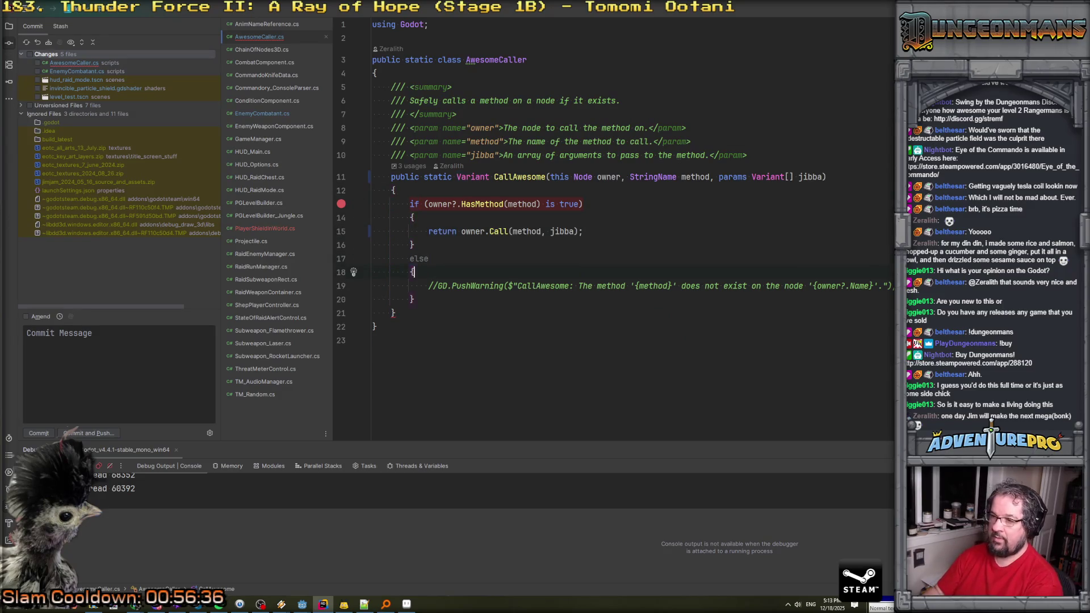
key(Home)
key(Home)
key(shift+Down)
key(shift+Down)
key(shift+Down)
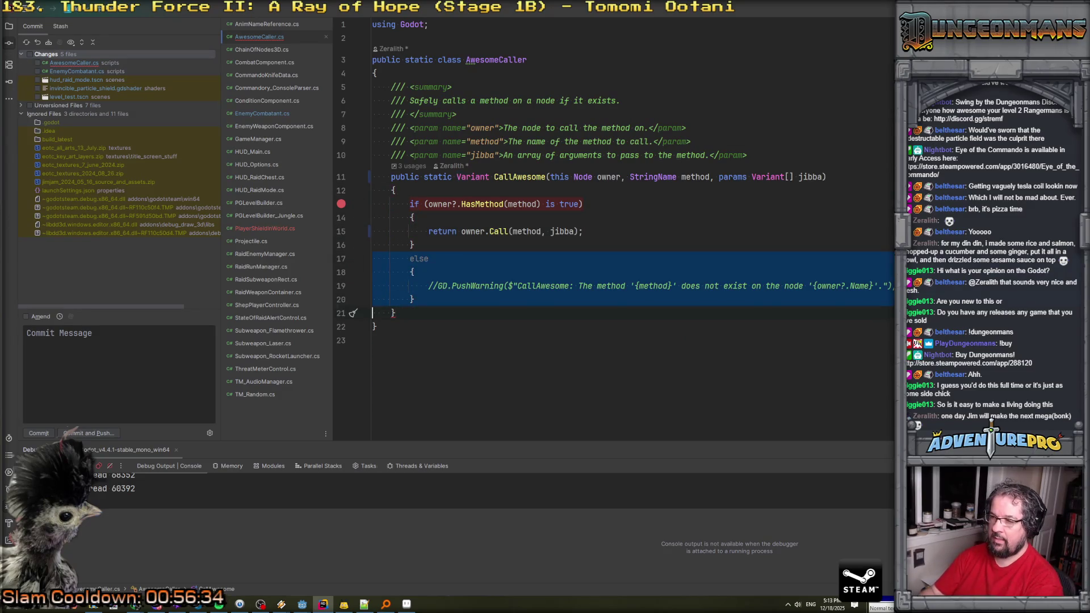
key(Down)
key(Down)
key(ctrl+y)
key(ctrl+y)
key(Down)
key(ctrl+y)
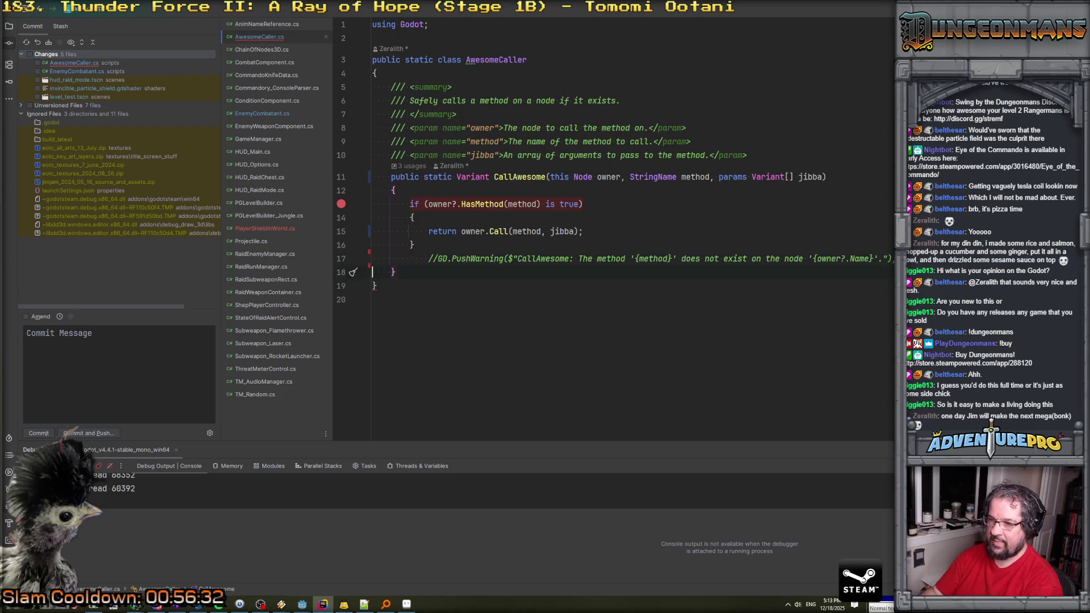
key(Up)
key(shift+Tab)
key(End)
key(Return)
text(return null;)
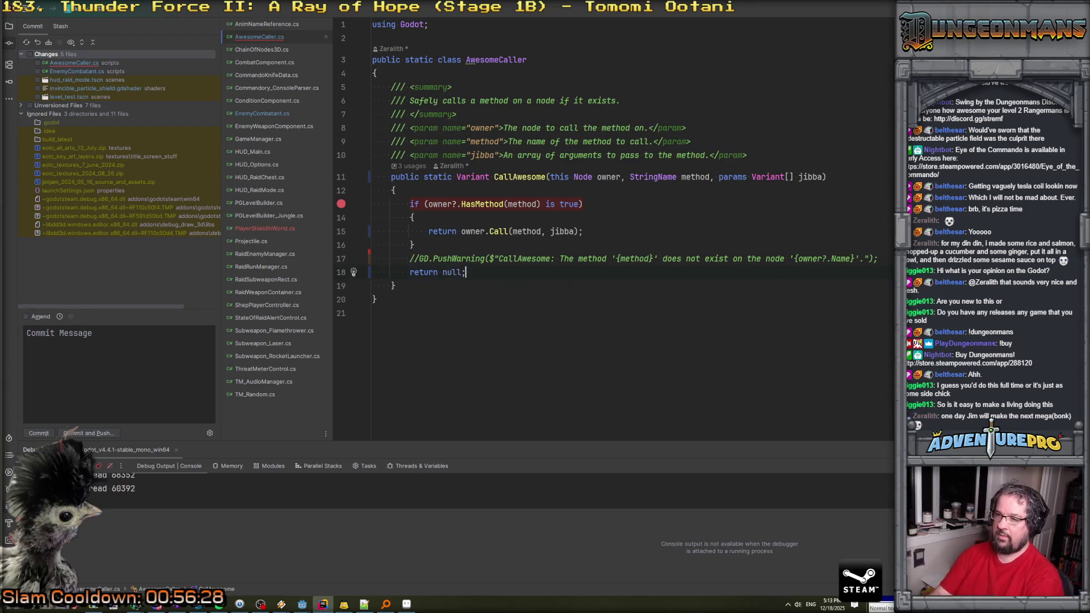
Change the fallback to 'return default;', recheck the Variant signature, and go back to Projectile.cs.
double_click(448, 273)
text(n)
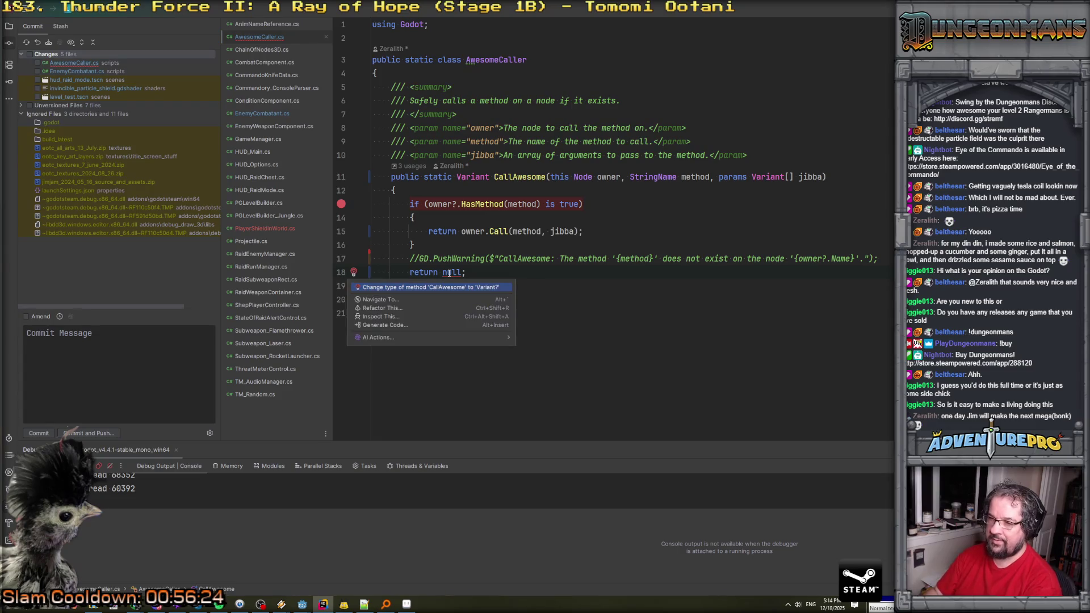
key(Escape)
text(d)
key(Return)
click(396, 285)
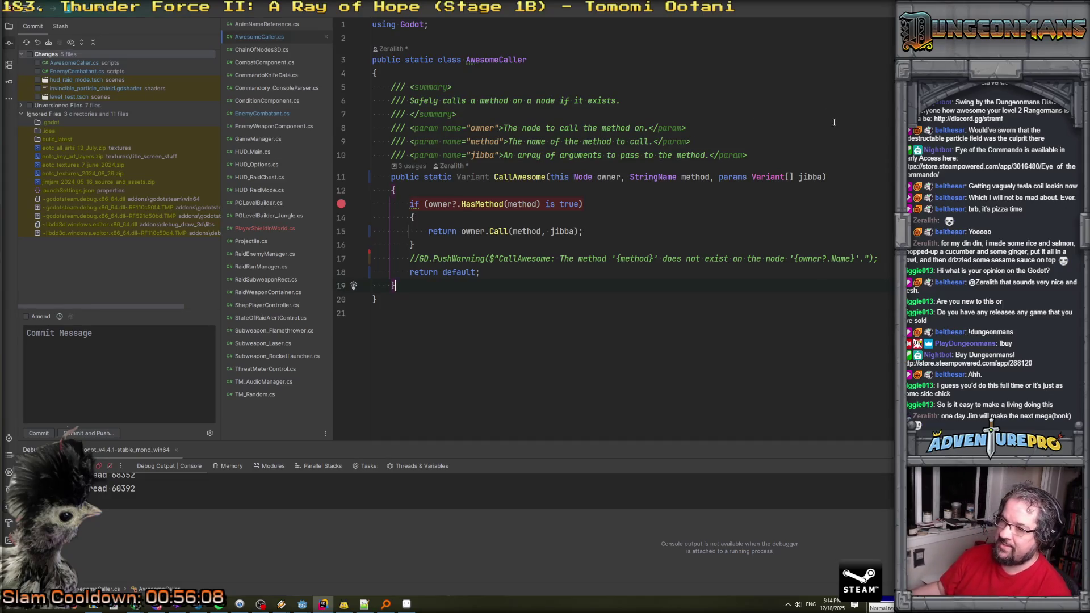
click(481, 177)
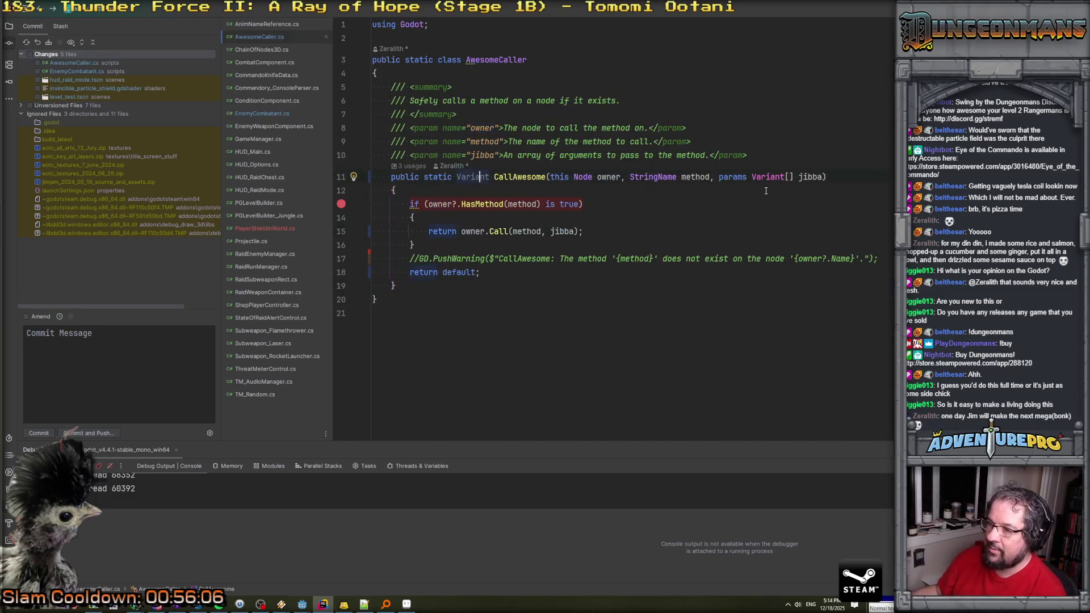
key(ctrl+minus)
scroll(532, 221, up, 3)
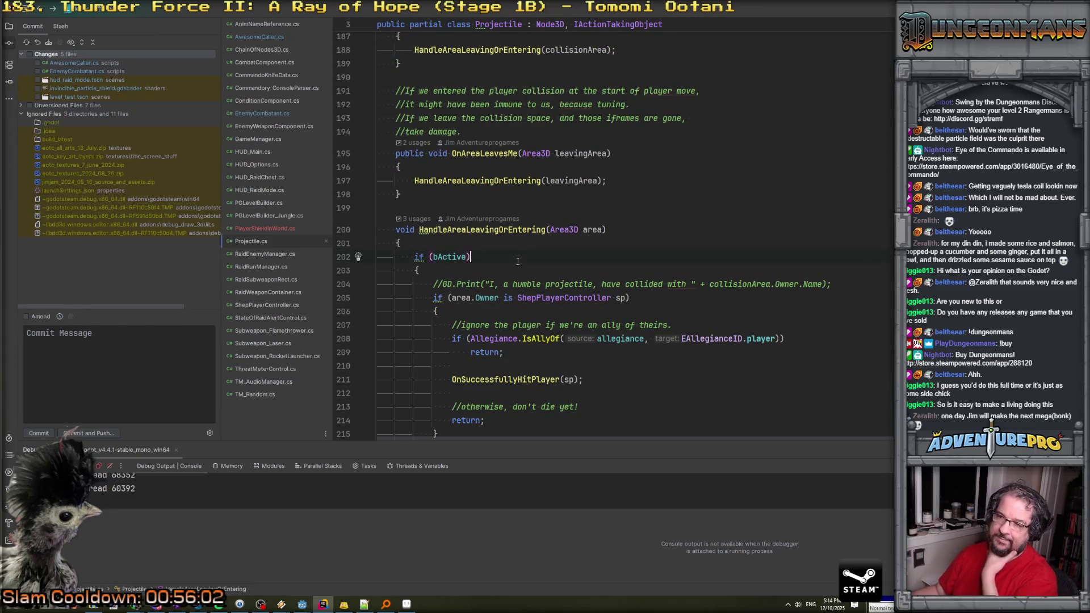
Under if (bActive), begin a check calling Owner.CallAwesome("SpecialReactionToProjectile", [this]).
key(Return)
key(Return)
key(Return)
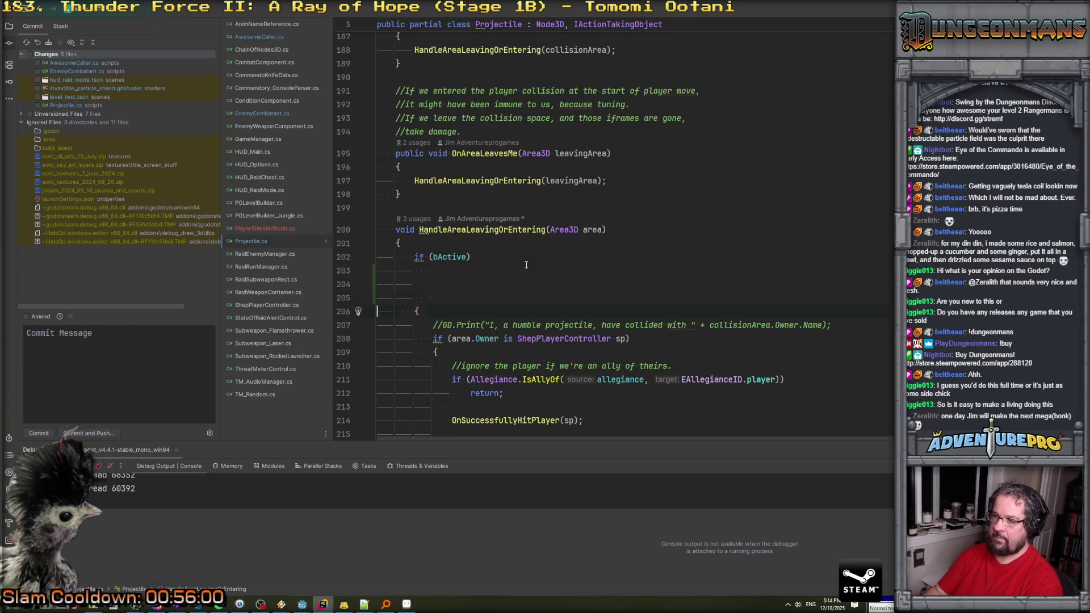
key(BackSpace)
key(BackSpace)
key(BackSpace)
key(Return)
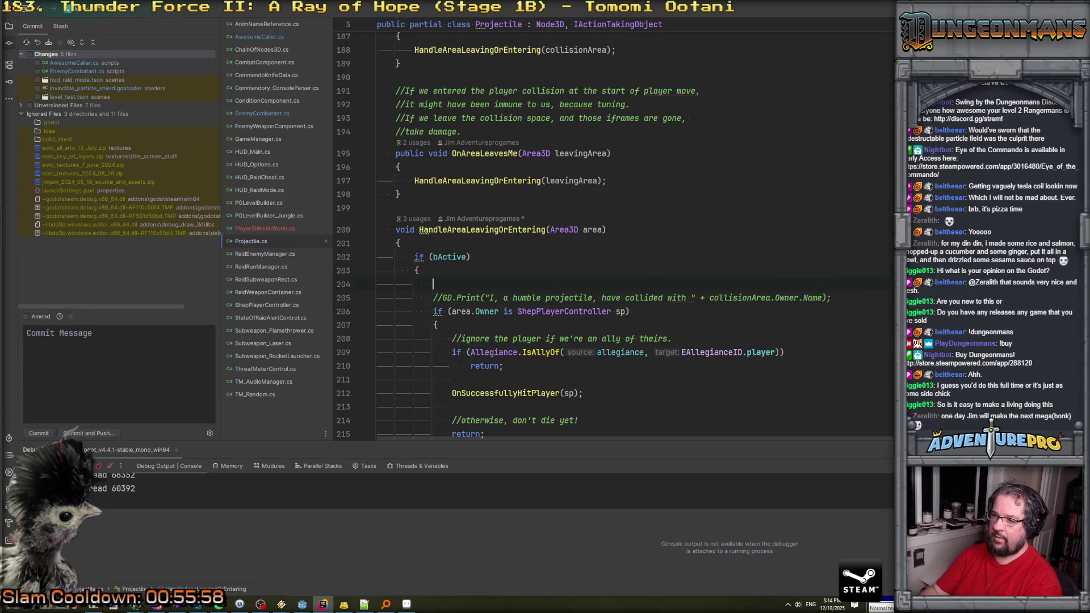
text(if ()
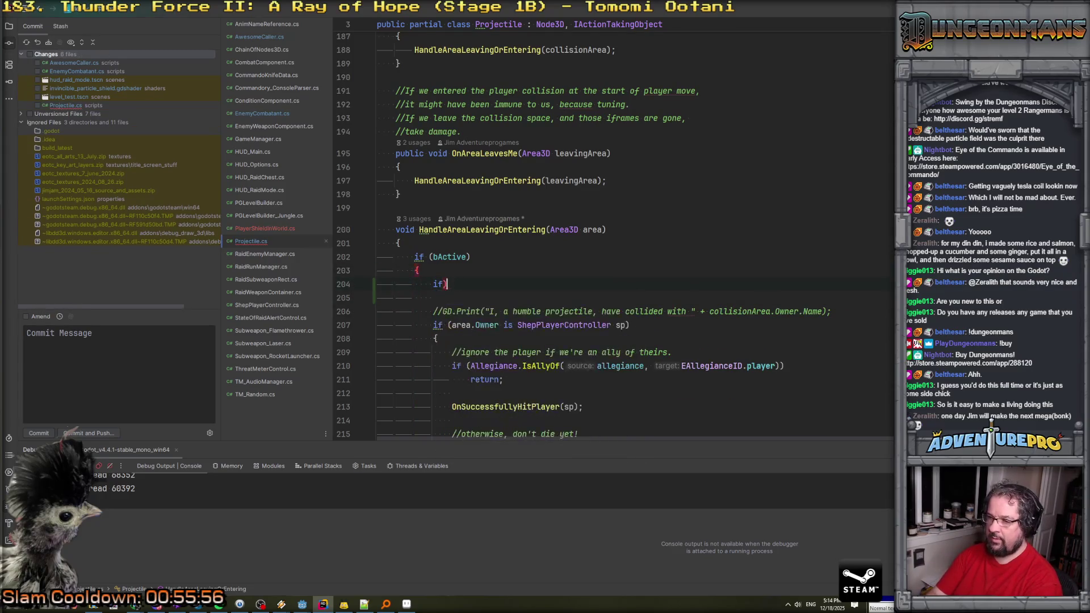
text(Owner.Cal)
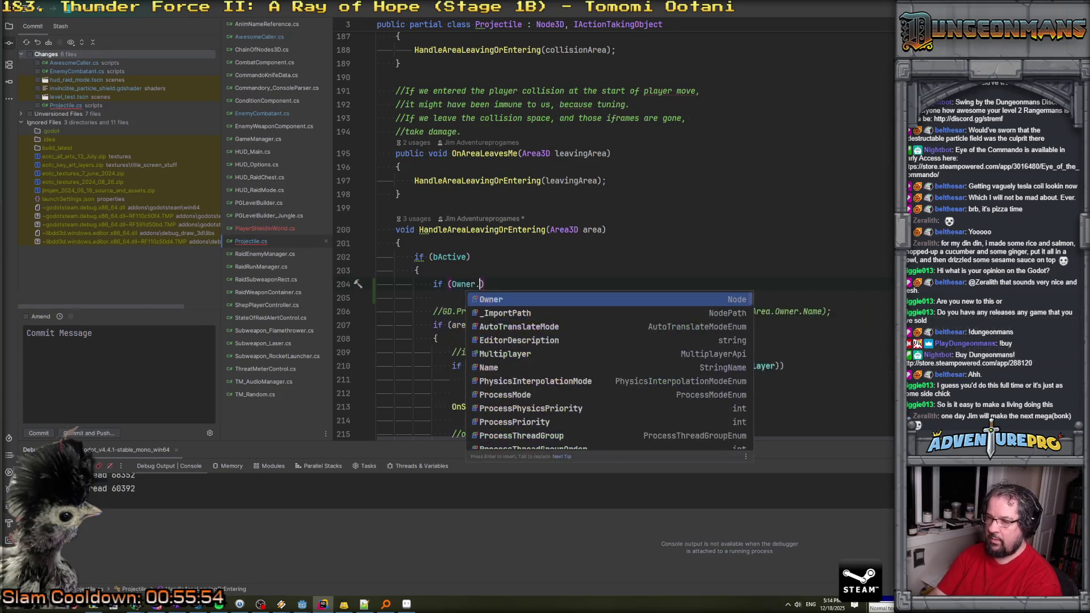
text(lA)
key(Return)
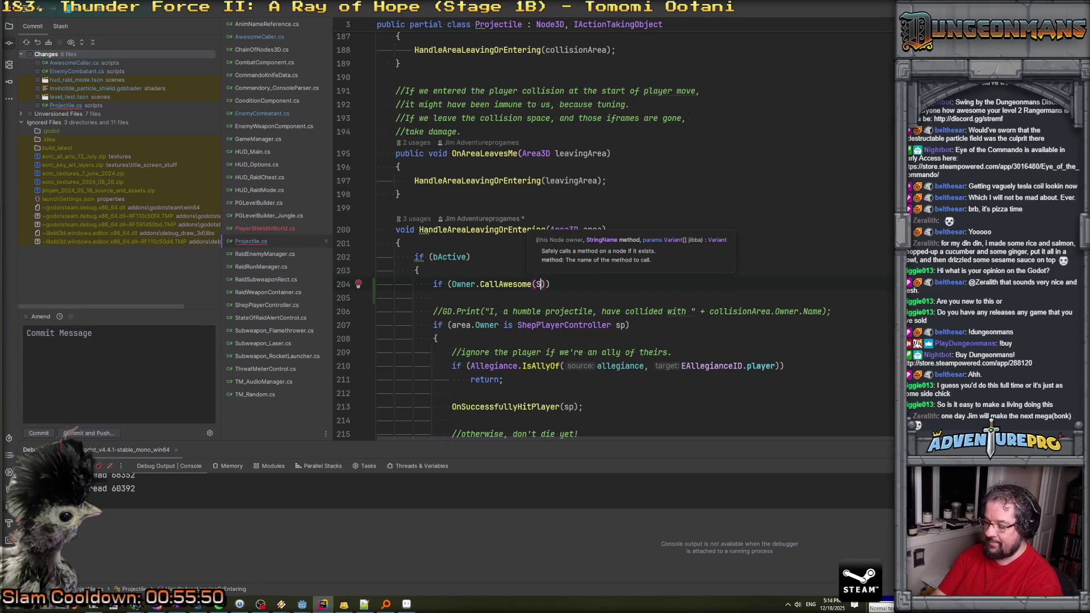
text("Spec)
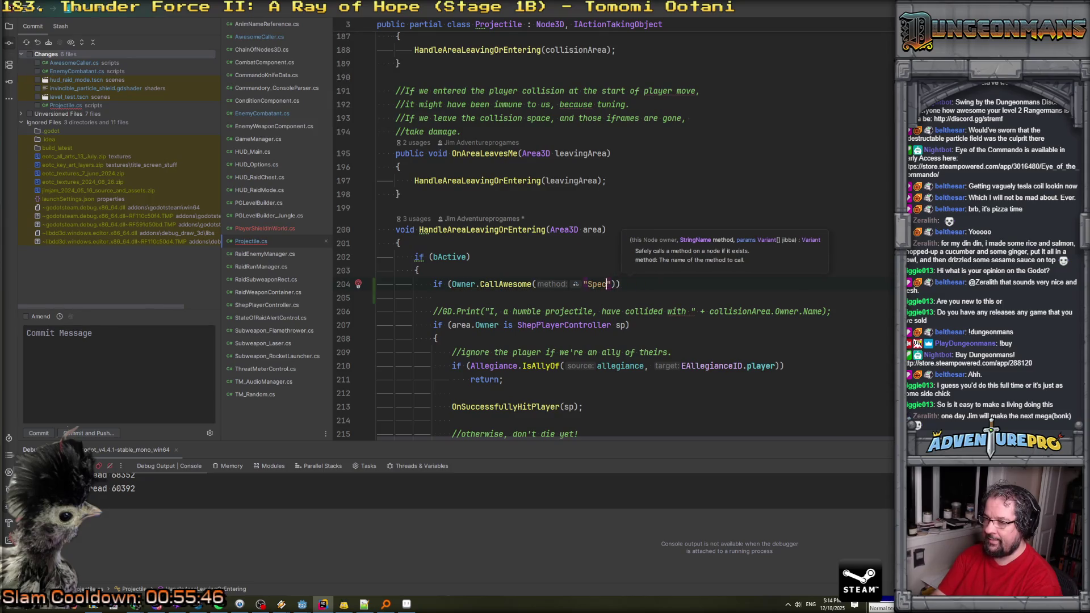
text(ial)
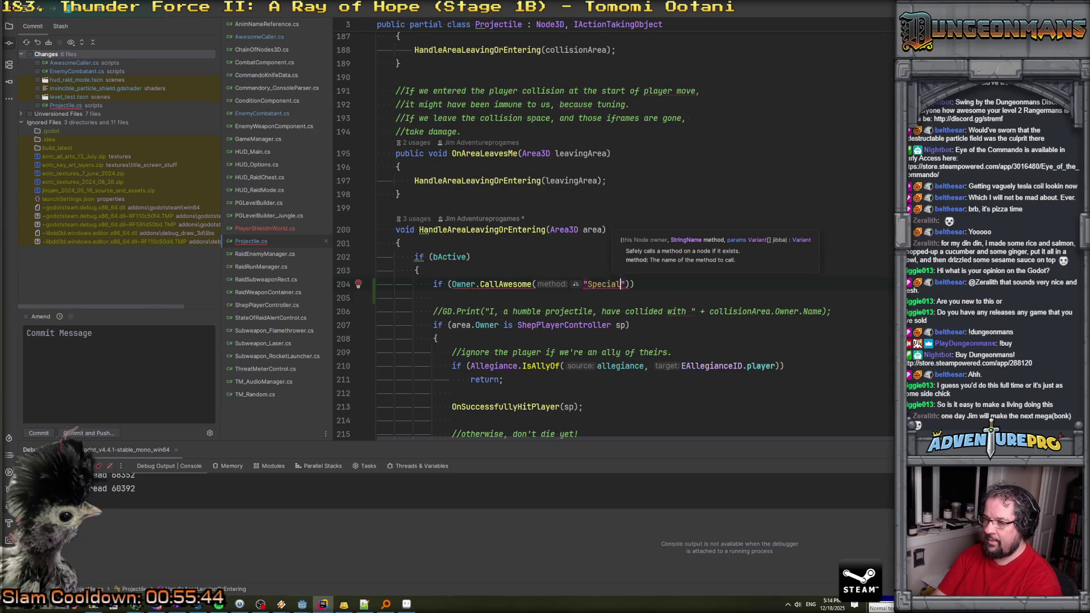
text(ReactionToProj)
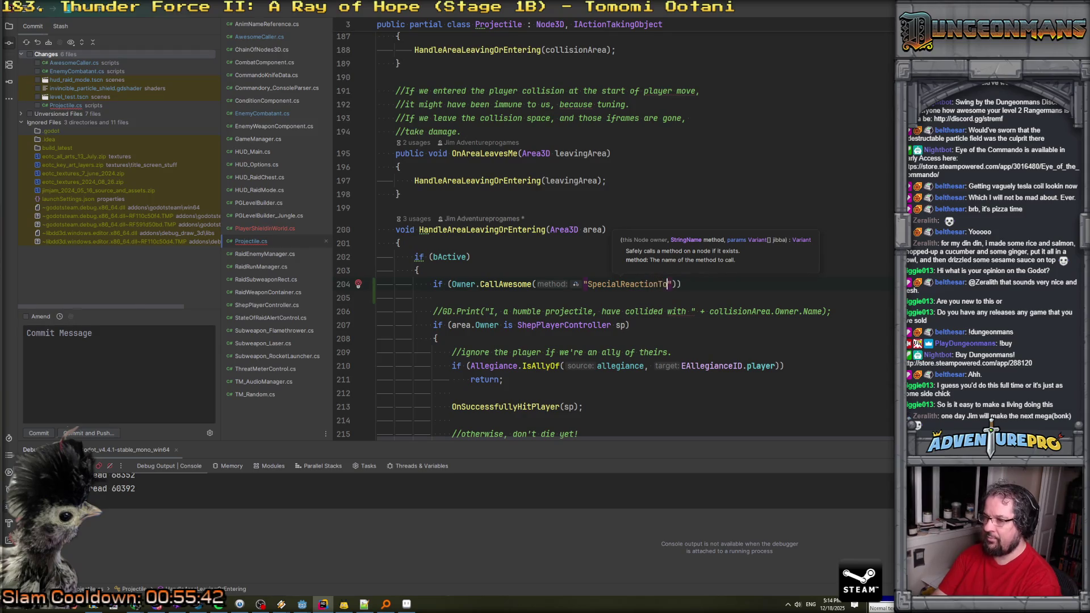
text(ectile)
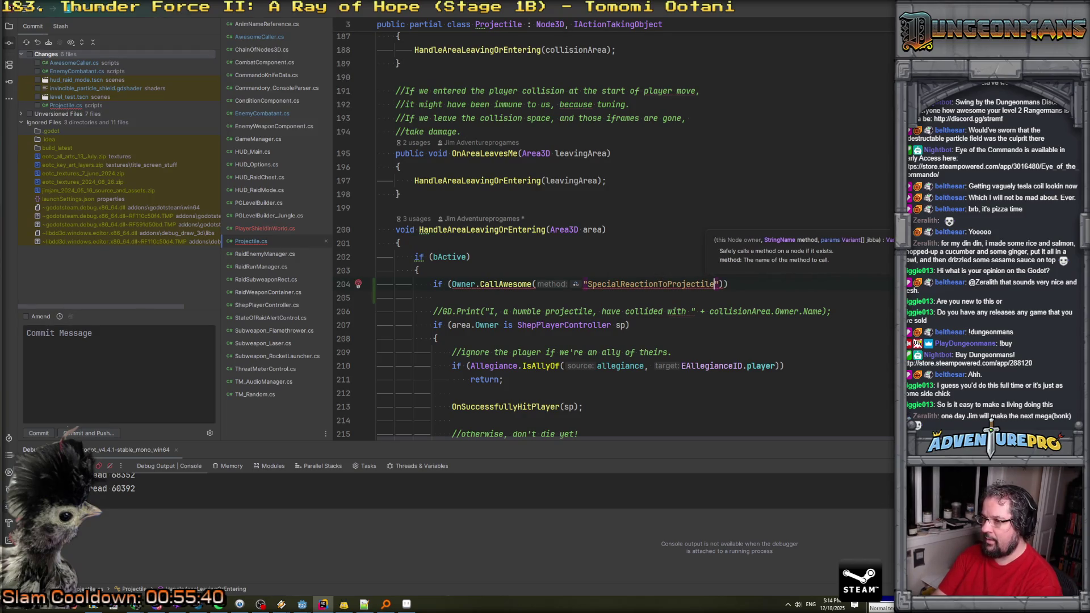
text(",)
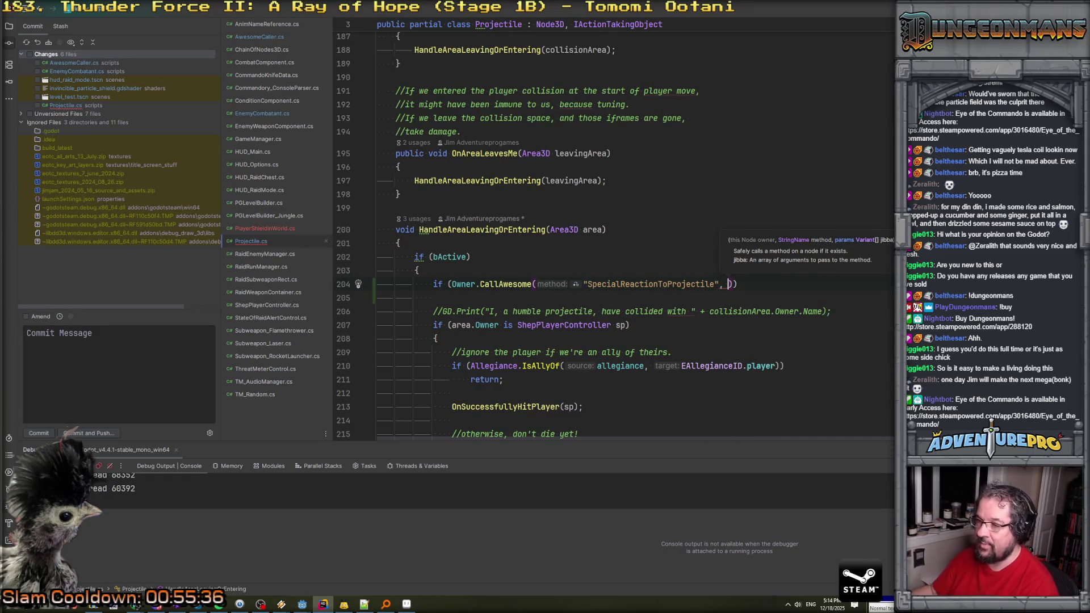
scroll(615, 236, down, 4)
scroll(780, 300, up, 3)
text([this])
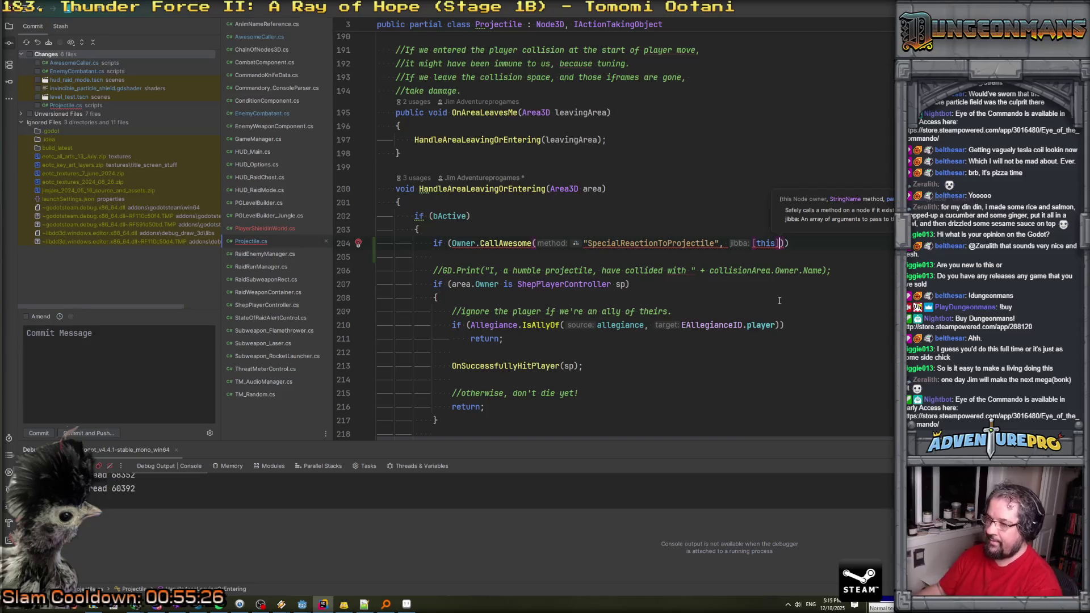
Finish the condition with '== true', add an empty brace body, and inspect the operator error.
text() == tru)
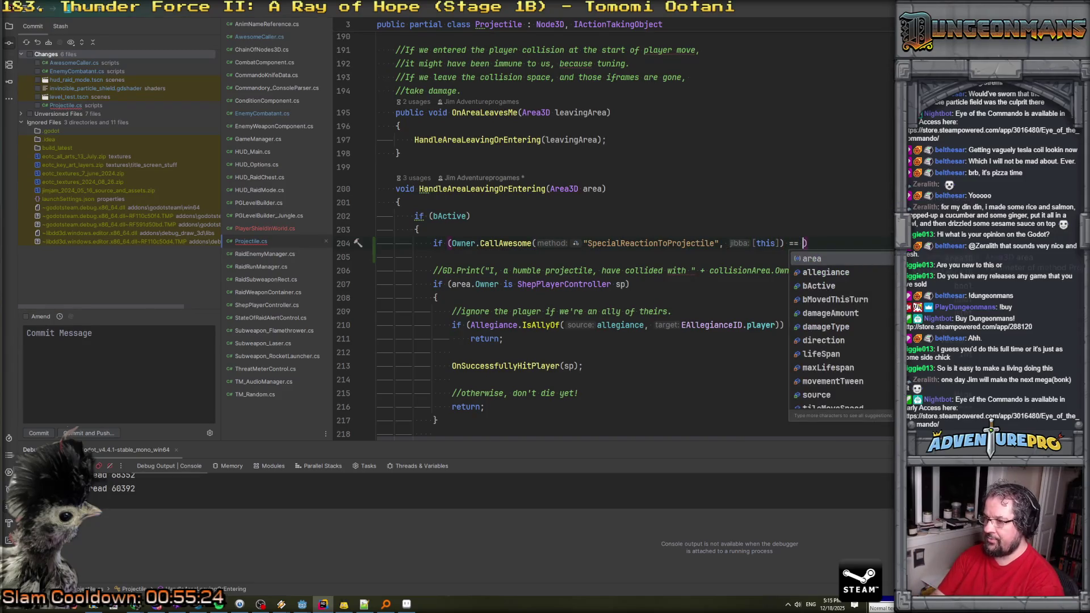
key(Return)
key(End)
key(Return)
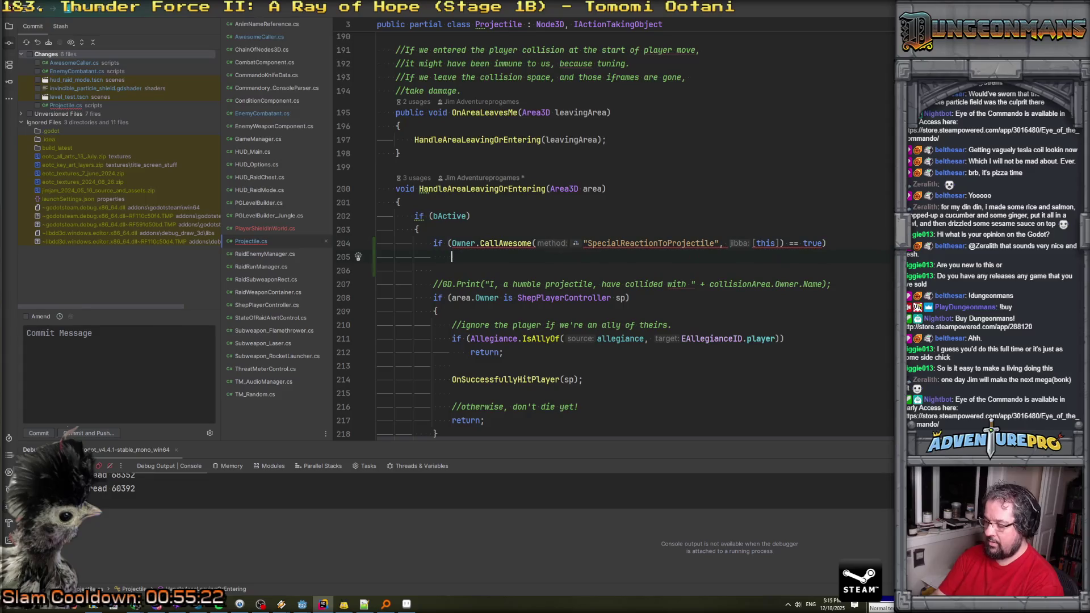
text({)
key(Return)
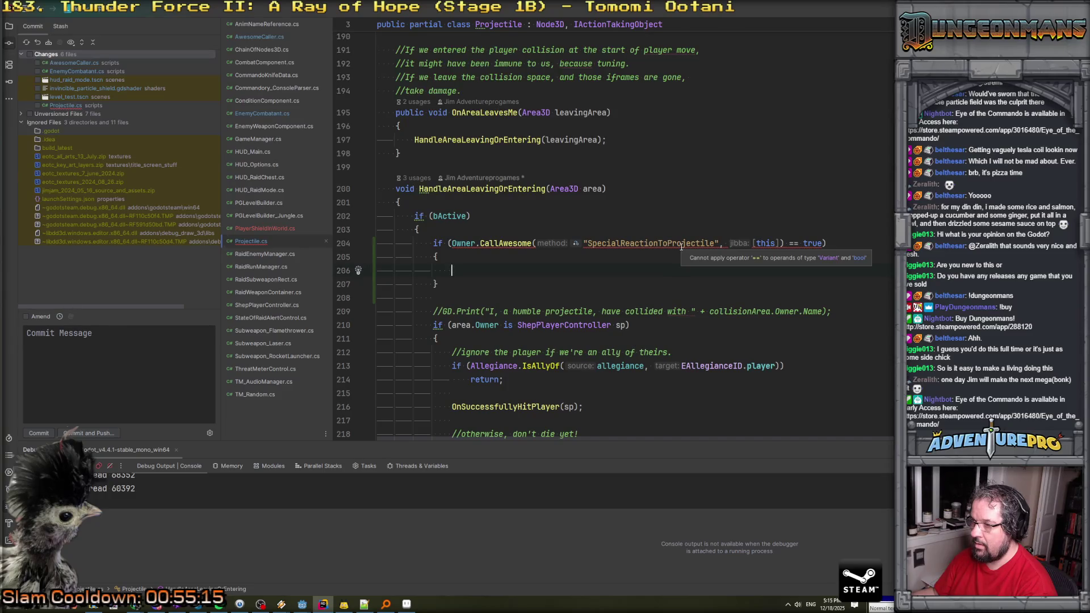
click(681, 244)
click(451, 243)
scroll(513, 268, up, 3)
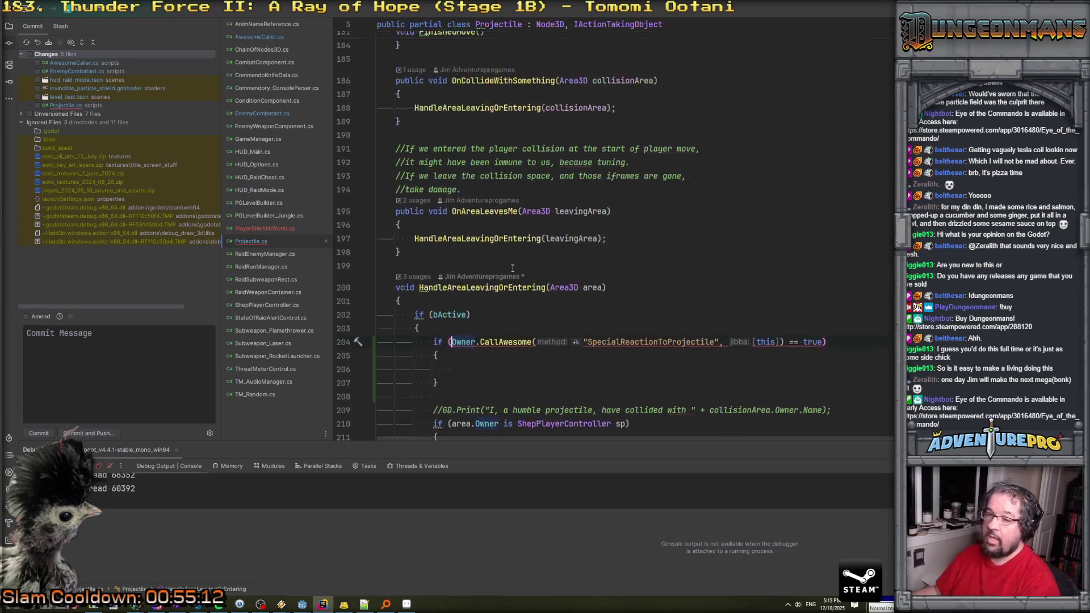
Scroll up to the ECollisionWithPlayerResult enum and open a new line below it.
scroll(513, 268, down, 3)
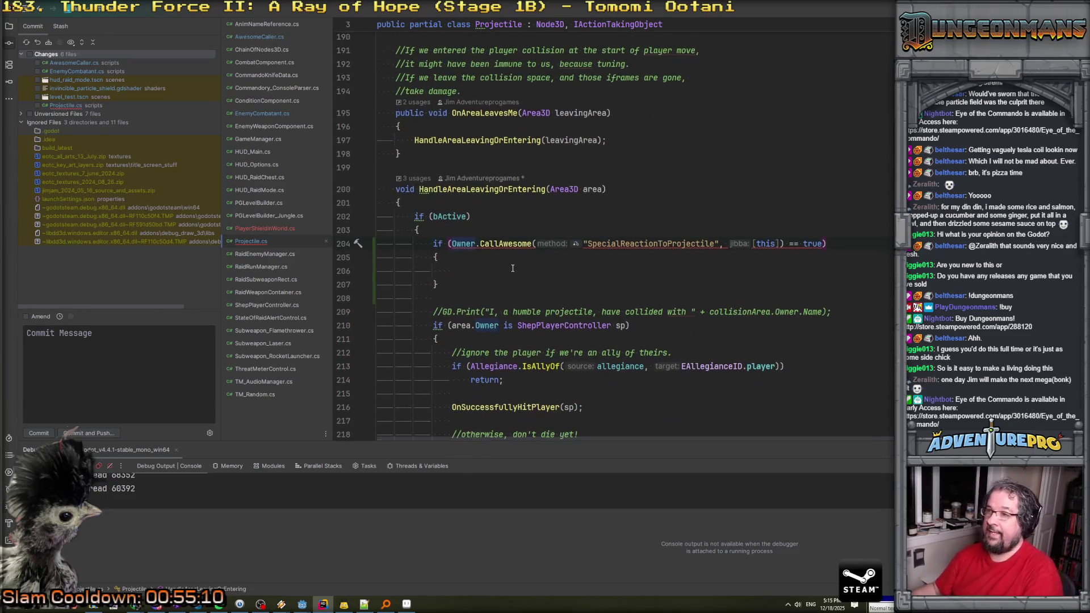
scroll(513, 268, up, 20)
scroll(513, 268, up, 20)
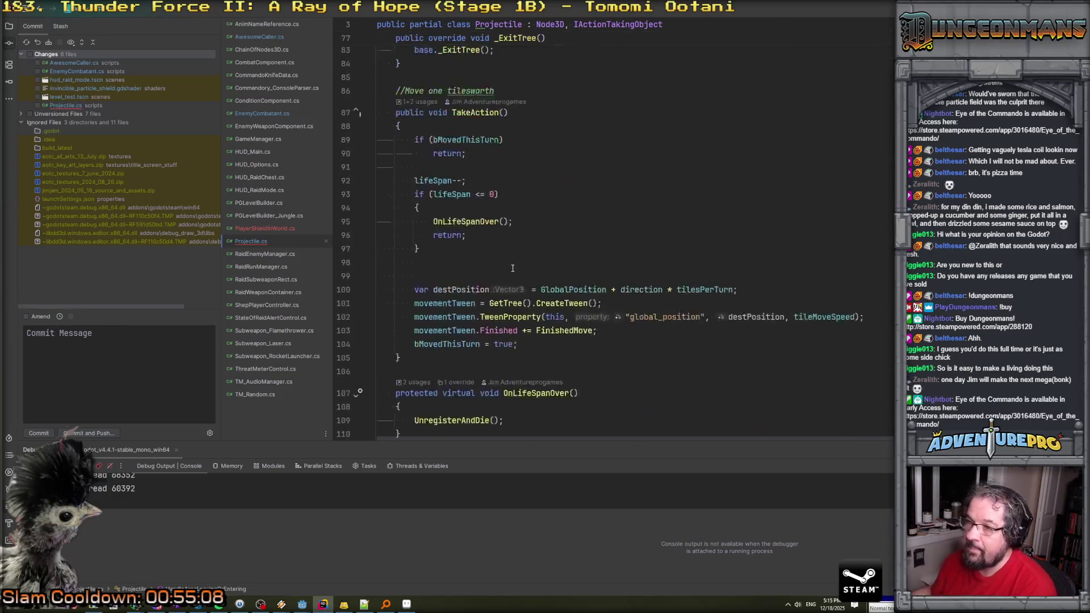
scroll(513, 268, up, 5)
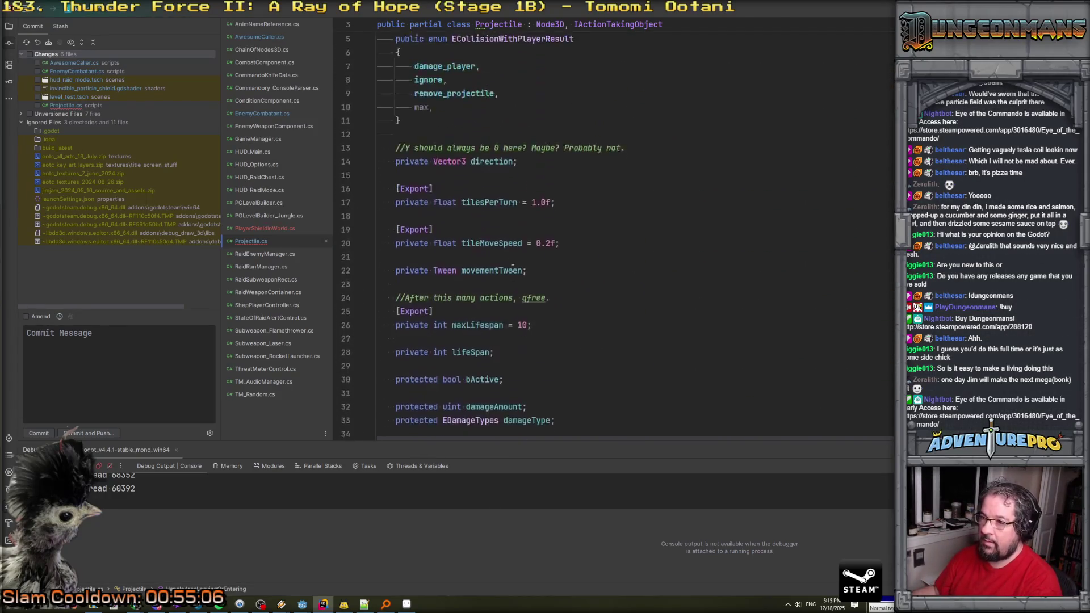
scroll(513, 268, down, 4)
click(590, 282)
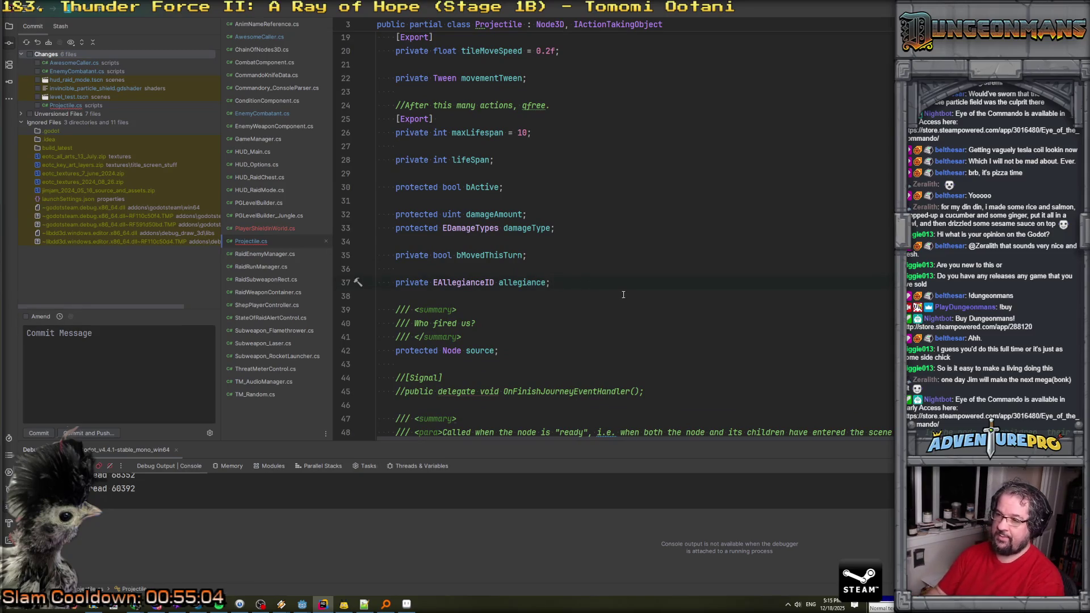
scroll(623, 295, up, 6)
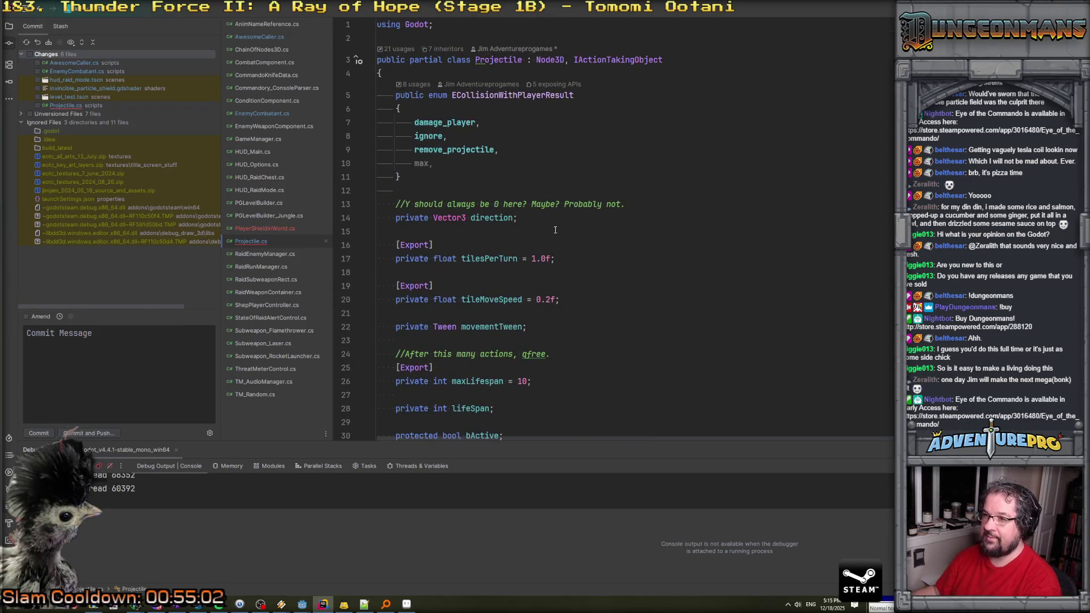
click(447, 181)
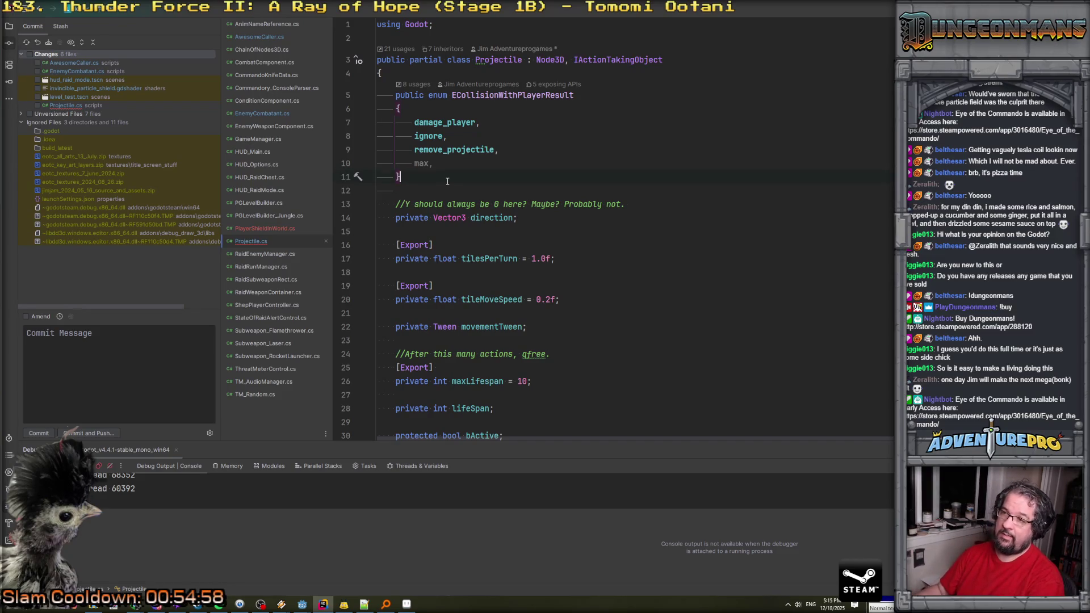
key(Return)
key(Return)
Declare public enum ESpecialCollisionResult with the values ignore and remove_projectile.
text(public enum,m)
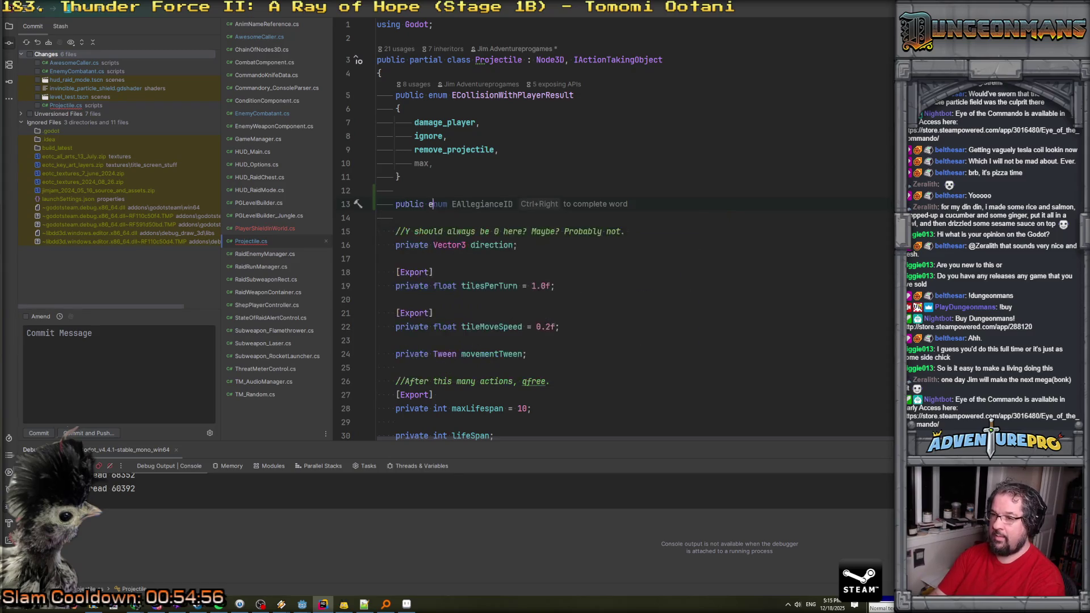
key(BackSpace)
key(BackSpace)
text(ES)
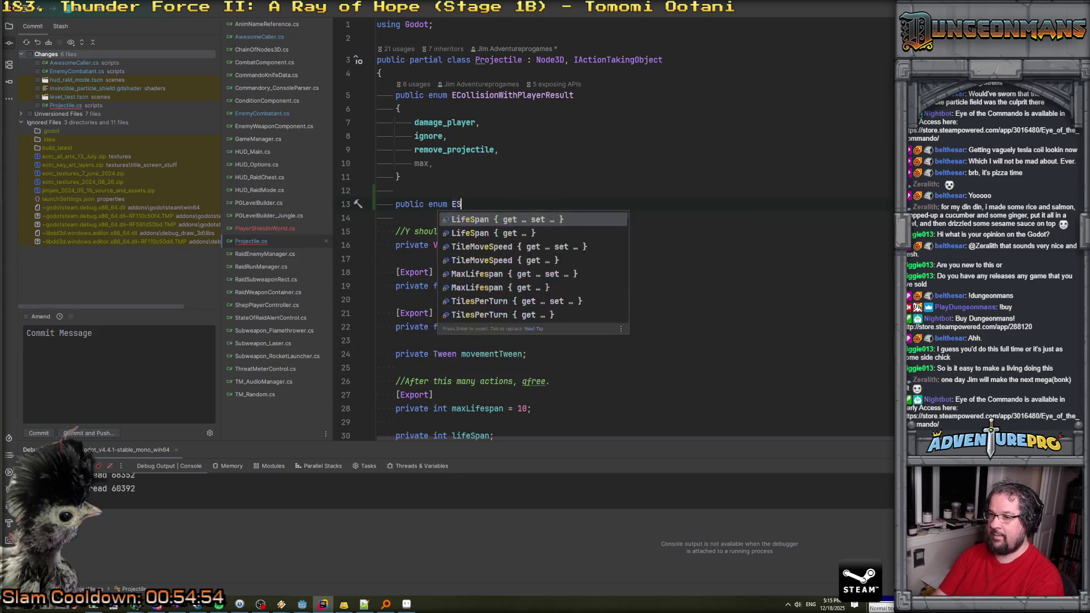
text(pecialCollisionResult)
key(Return)
text({)
key(Return)
text(ignore,)
key(Return)
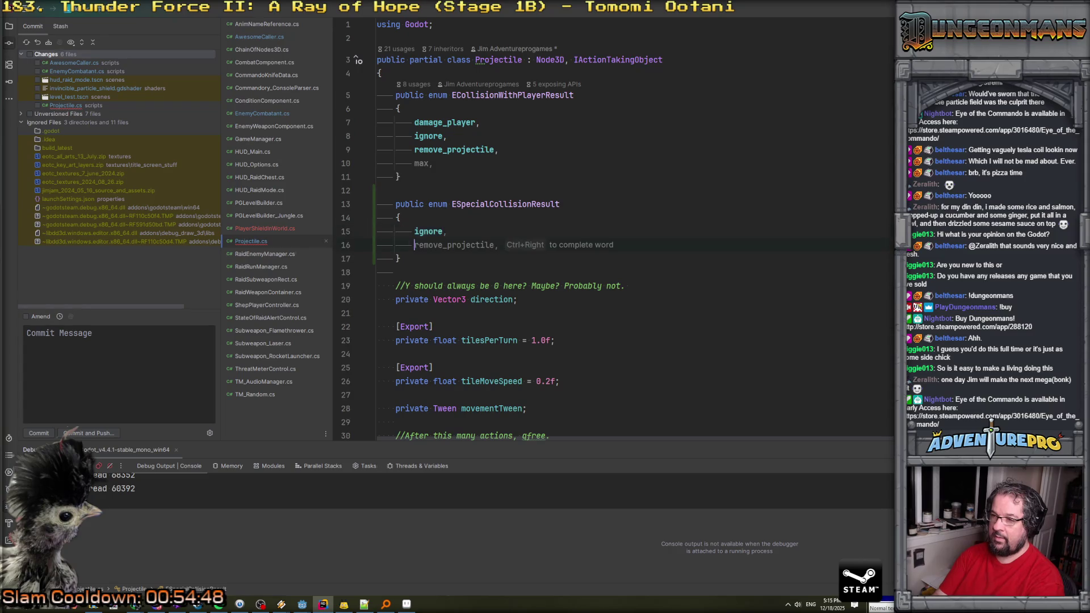
key(Tab)
key(Return)
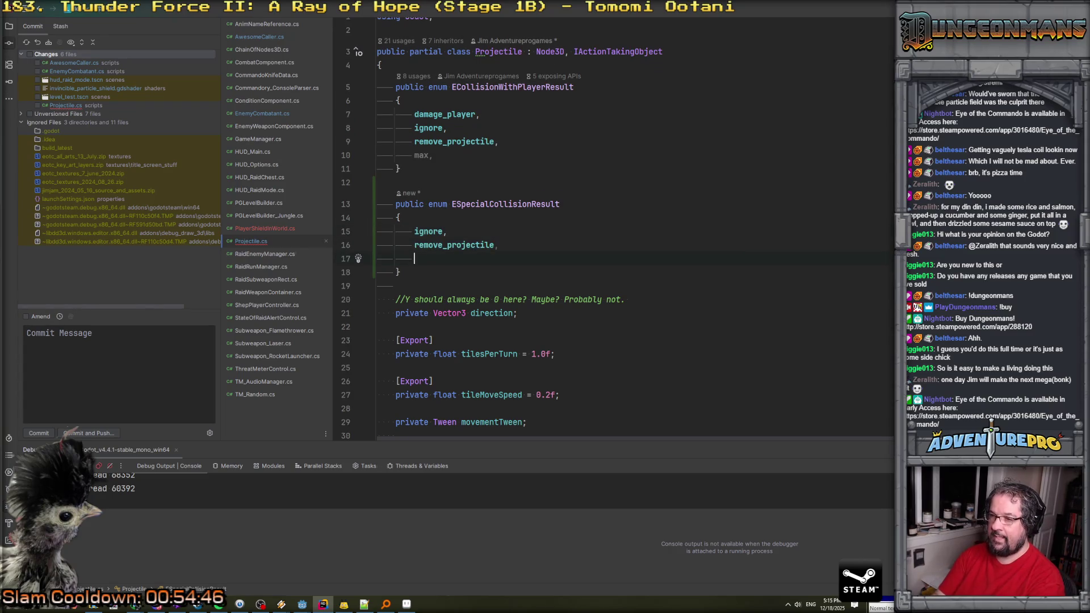
key(BackSpace)
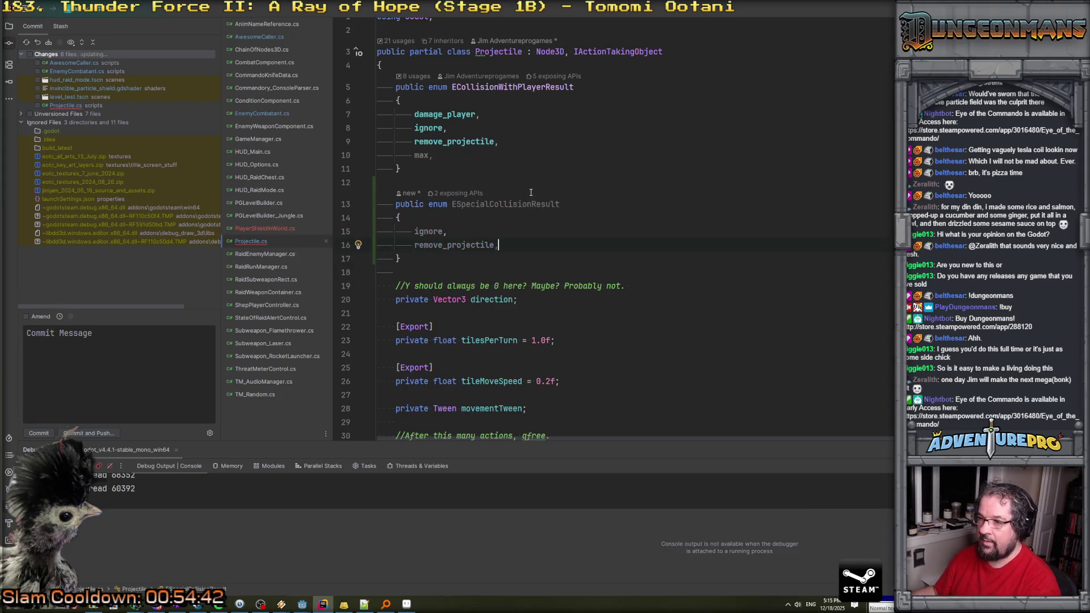
Select the new enum's name, then scroll back to the Owner call on line 210.
click(434, 222)
double_click(505, 204)
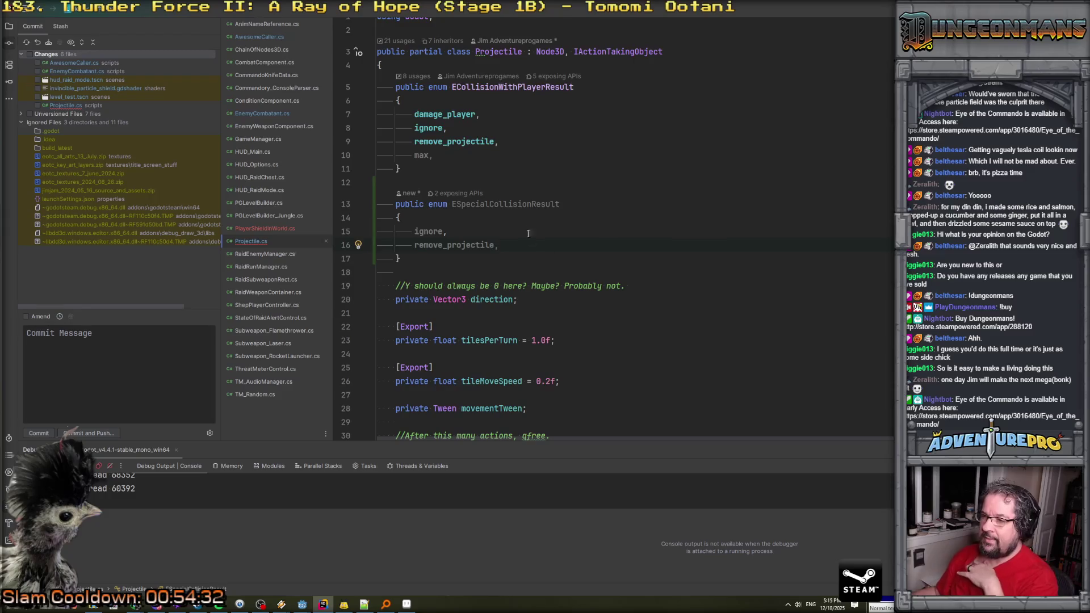
scroll(509, 204, down, 15)
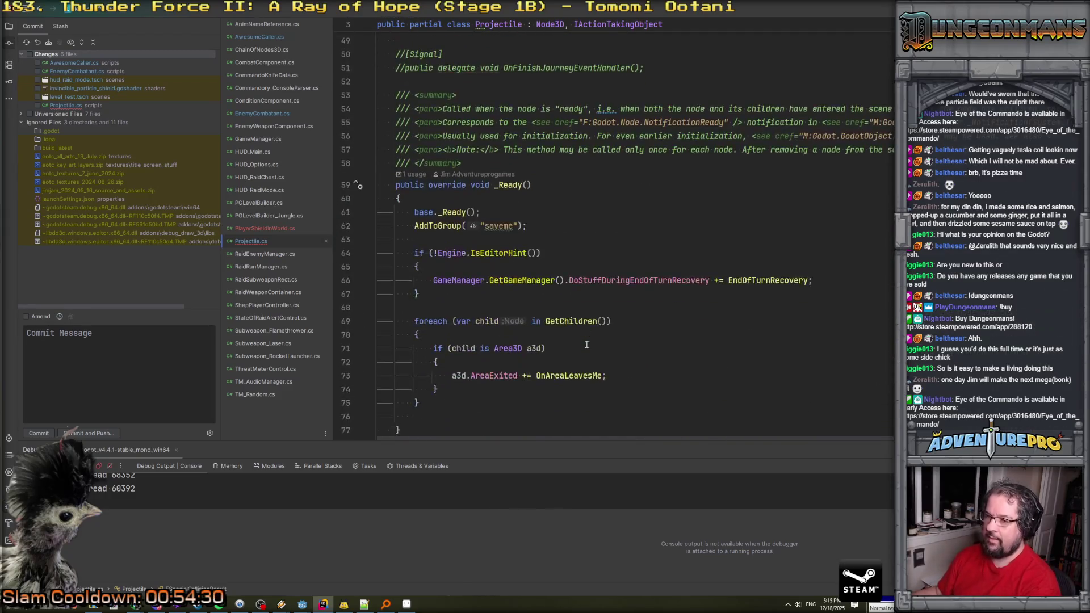
scroll(587, 344, up, 15)
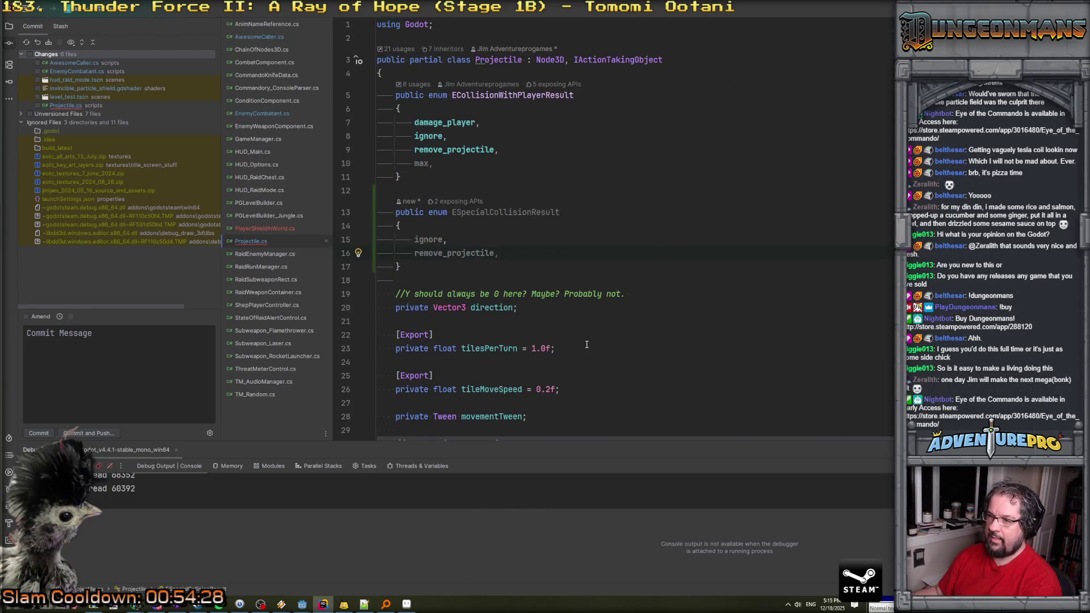
scroll(588, 345, down, 15)
scroll(588, 345, up, 10)
scroll(587, 344, down, 3)
scroll(587, 345, down, 20)
scroll(587, 345, down, 8)
scroll(587, 345, up, 5)
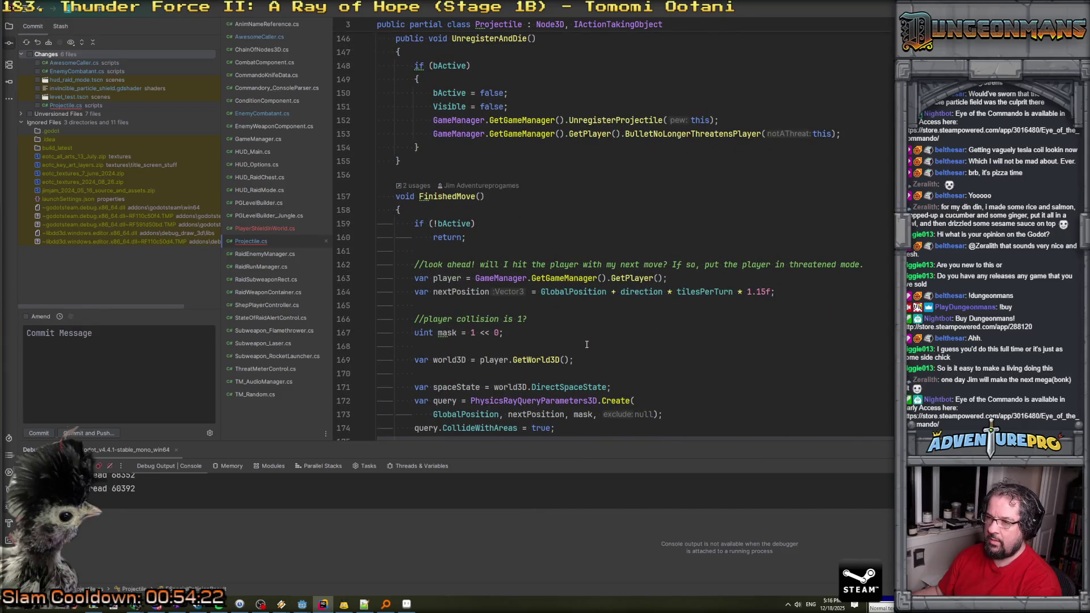
scroll(587, 345, down, 12)
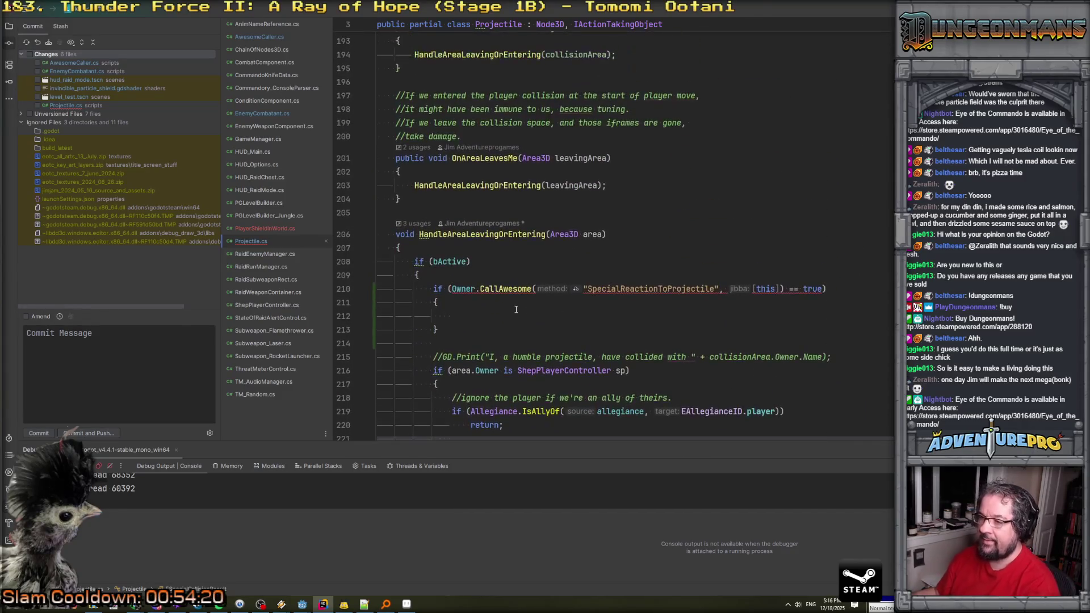
click(453, 289)
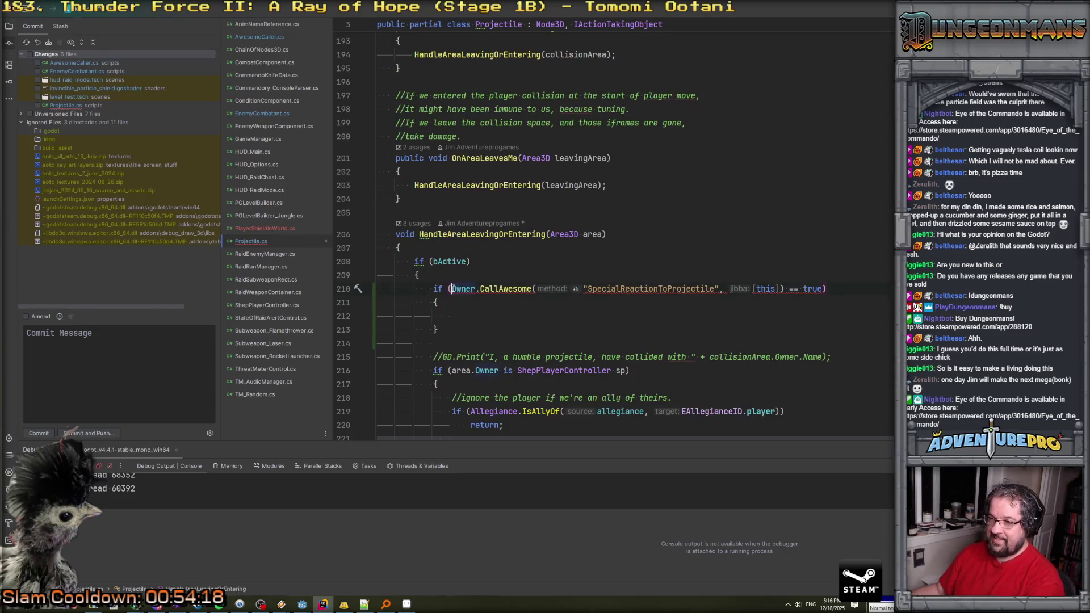
Cast the line-210 CallAwesome result to (ESpecialCollisionResult), then Search Everywhere for 'cover'.
key(Left)
text(ESp)
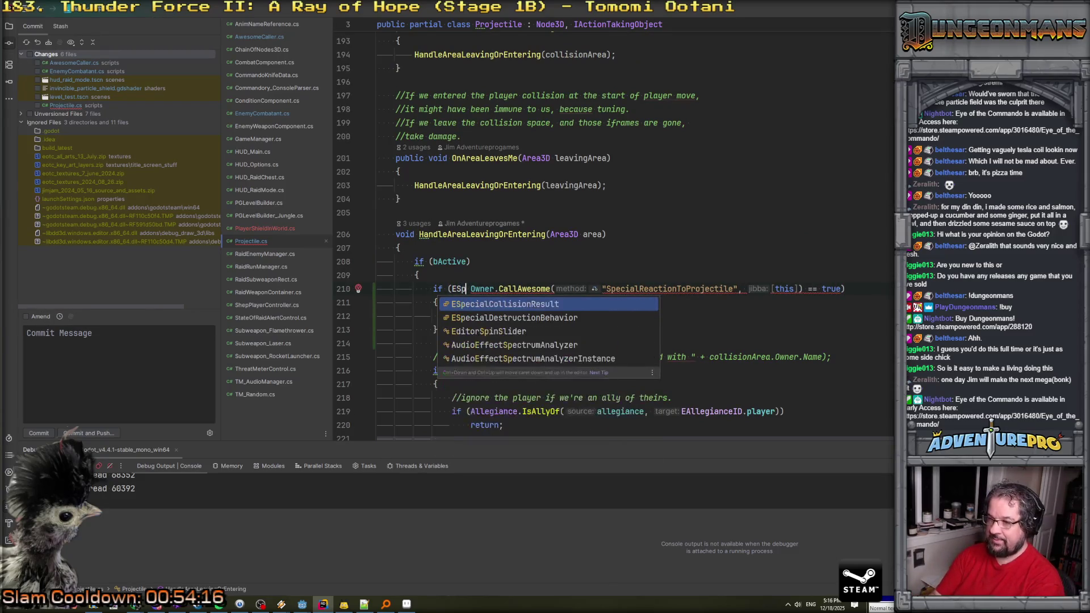
key(Return)
text(_))
key(BackSpace)
key(BackSpace)
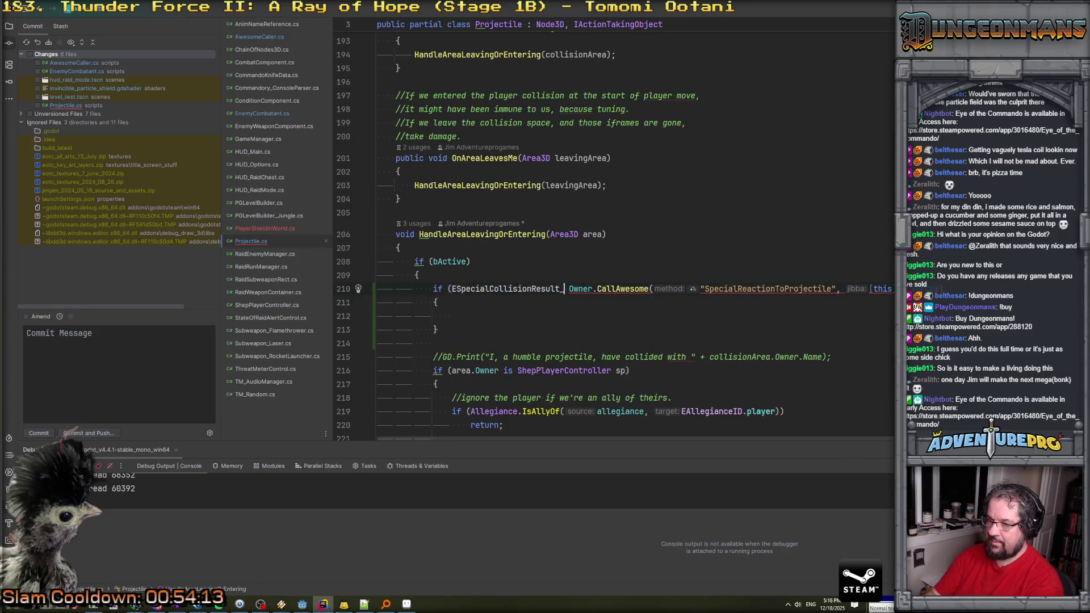
text())
click(453, 290)
text(()
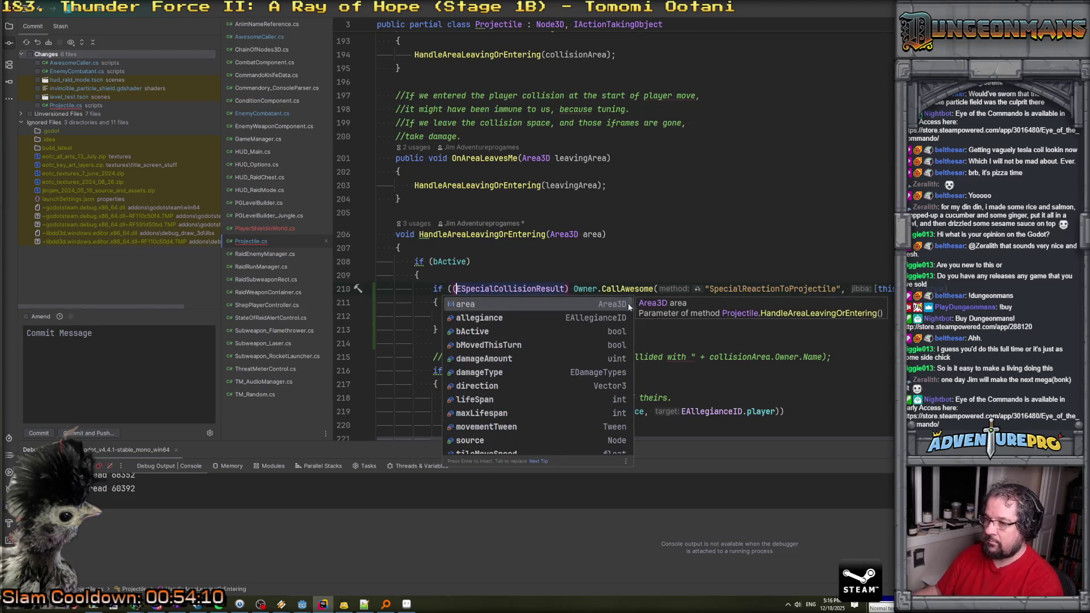
click(575, 290)
key(BackSpace)
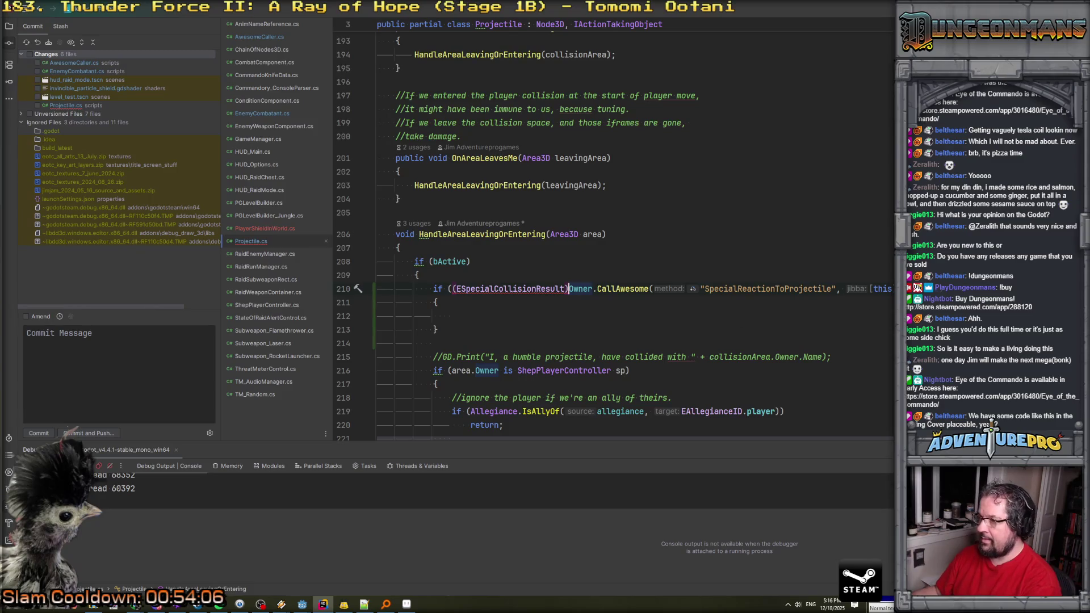
key(shift)
key(shift)
text(cover)
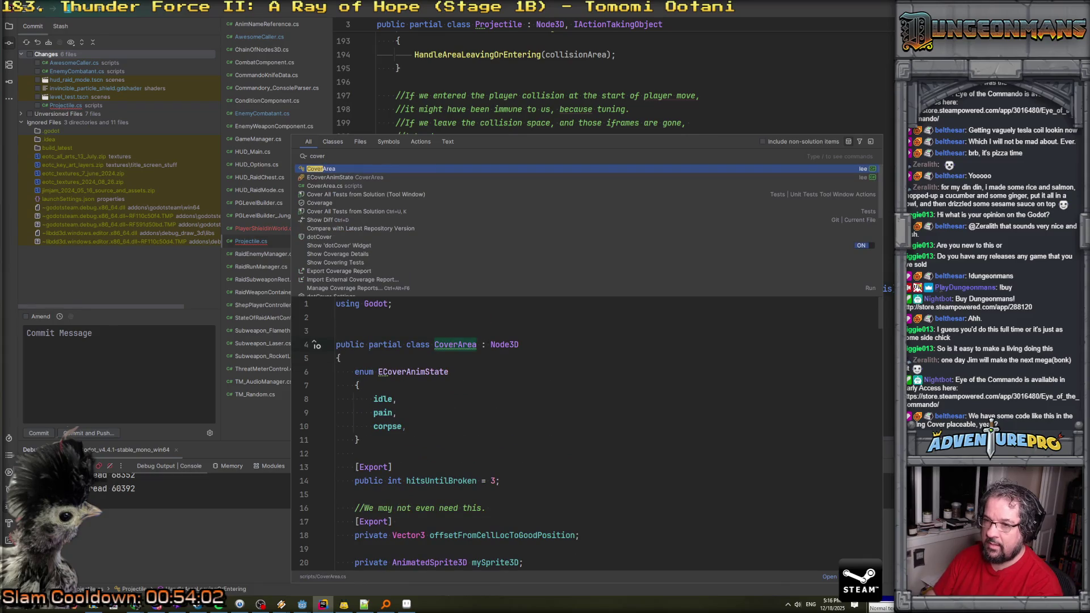
Open CoverArea.cs and read through its TakeHit method.
key(Return)
scroll(715, 278, down, 10)
scroll(716, 277, down, 7)
scroll(716, 277, up, 2)
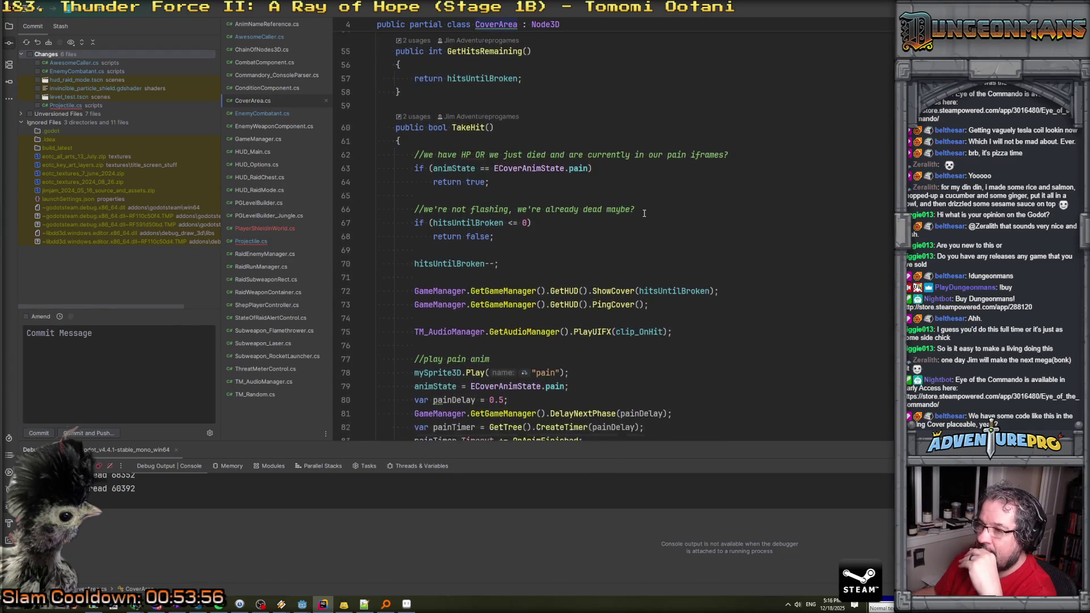
scroll(644, 214, down, 4)
scroll(659, 242, up, 20)
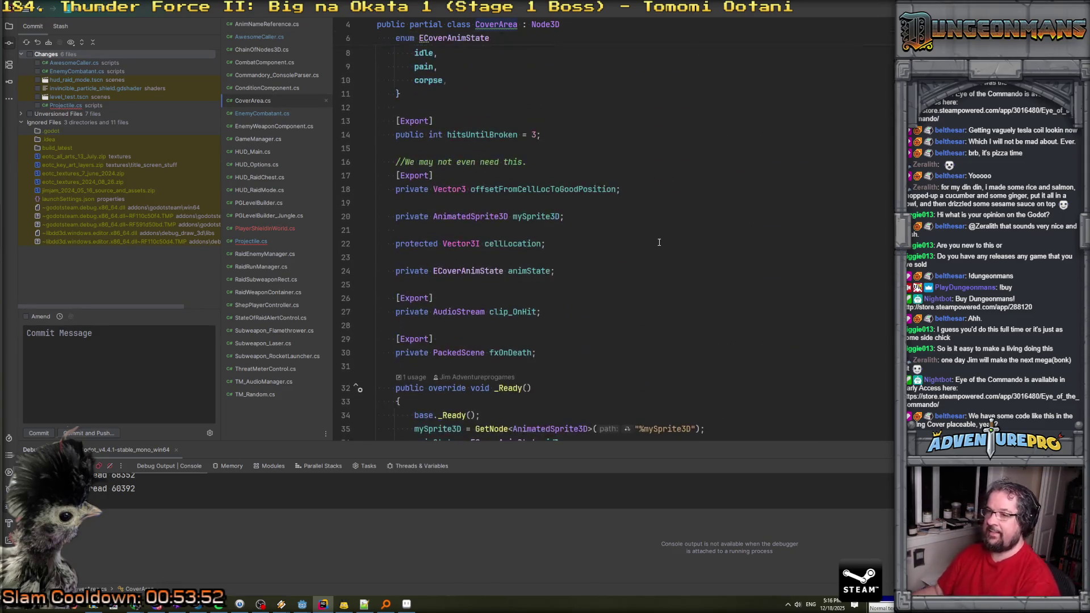
scroll(659, 242, down, 11)
scroll(660, 242, up, 6)
scroll(659, 242, down, 5)
scroll(659, 243, down, 5)
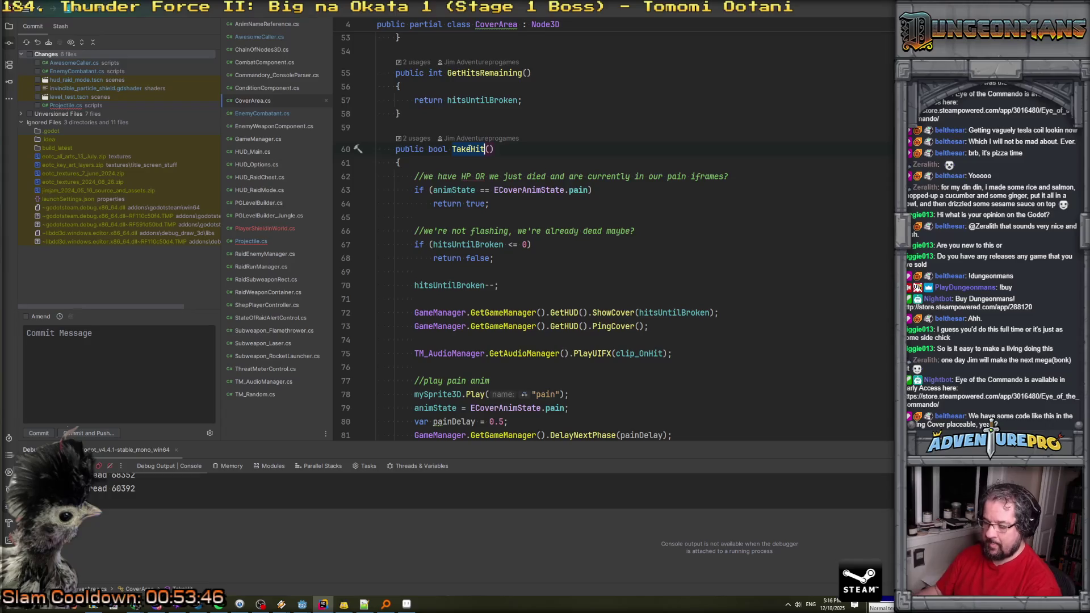
Find 'TakeHit(' usages, review the ShepPlayerController.cs call, then switch to PlayerShieldInWorld.cs.
key(ctrl+shift+f)
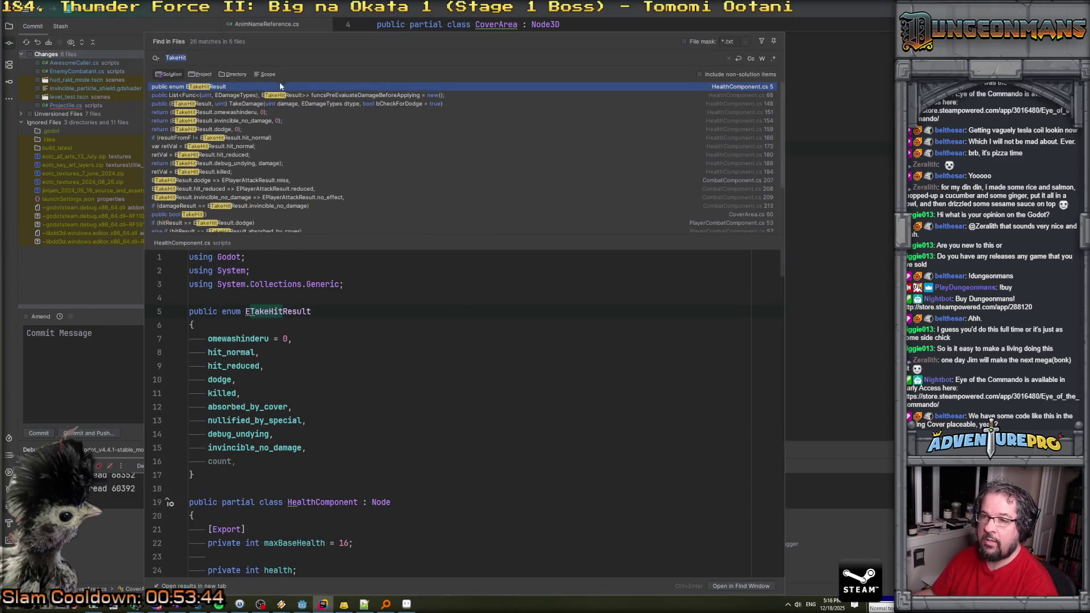
click(250, 56)
text(()
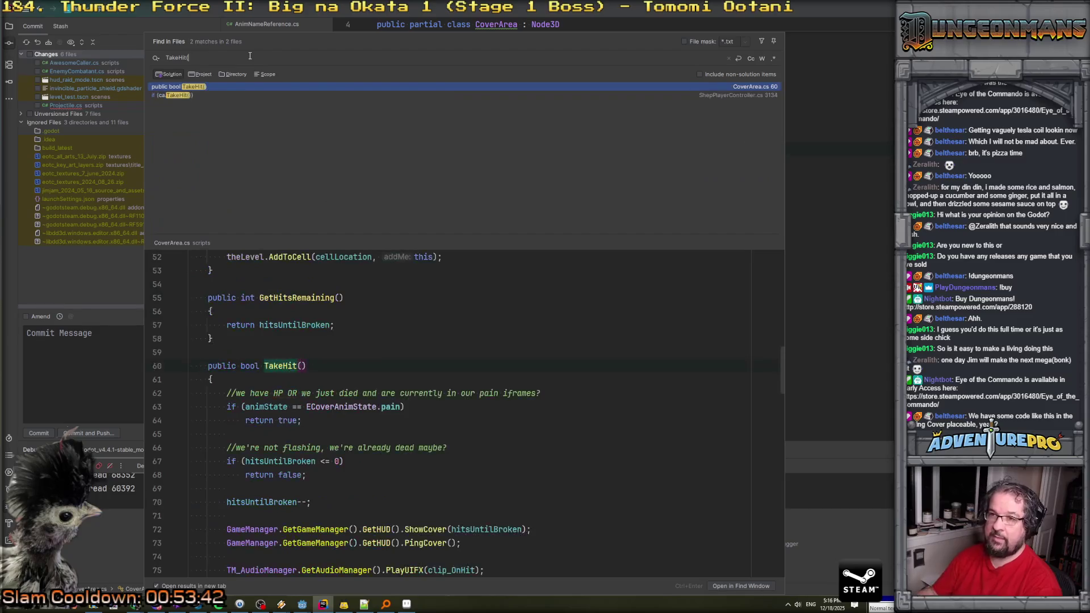
click(186, 96)
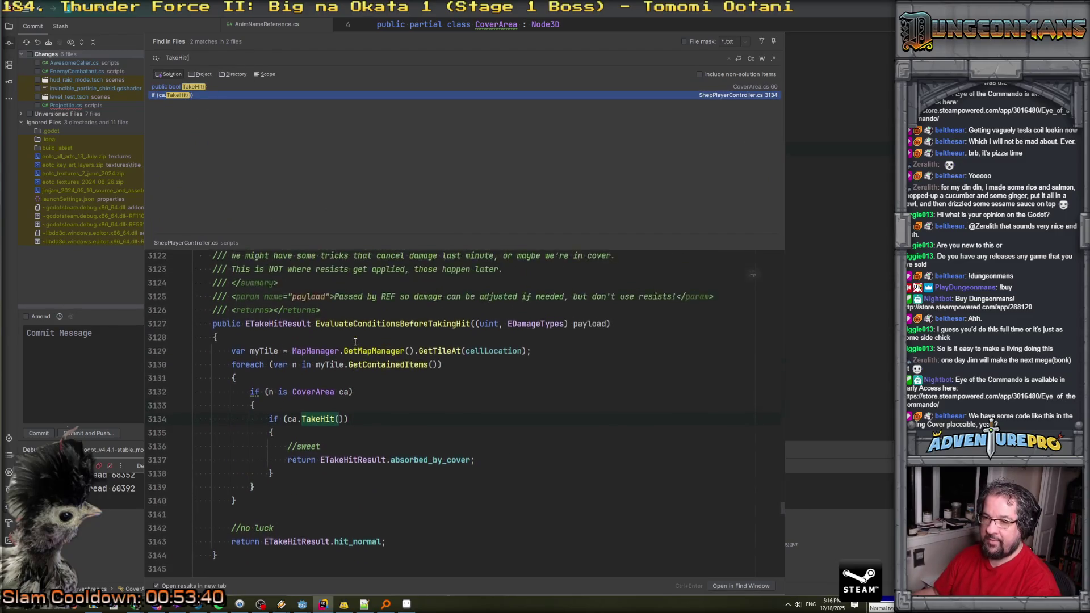
scroll(395, 348, up, 2)
scroll(396, 349, down, 3)
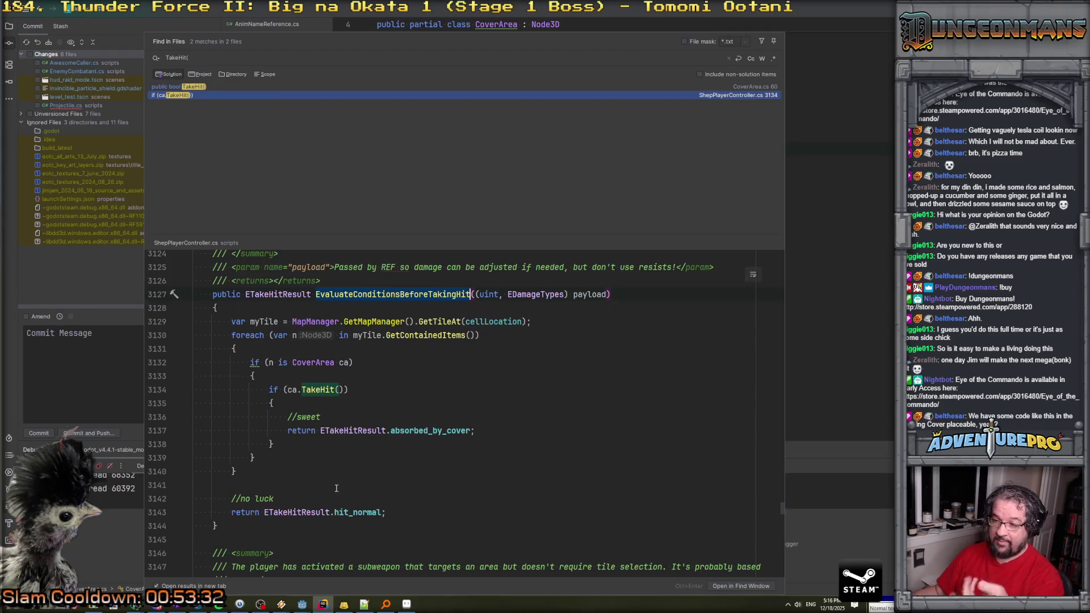
scroll(369, 397, up, 2)
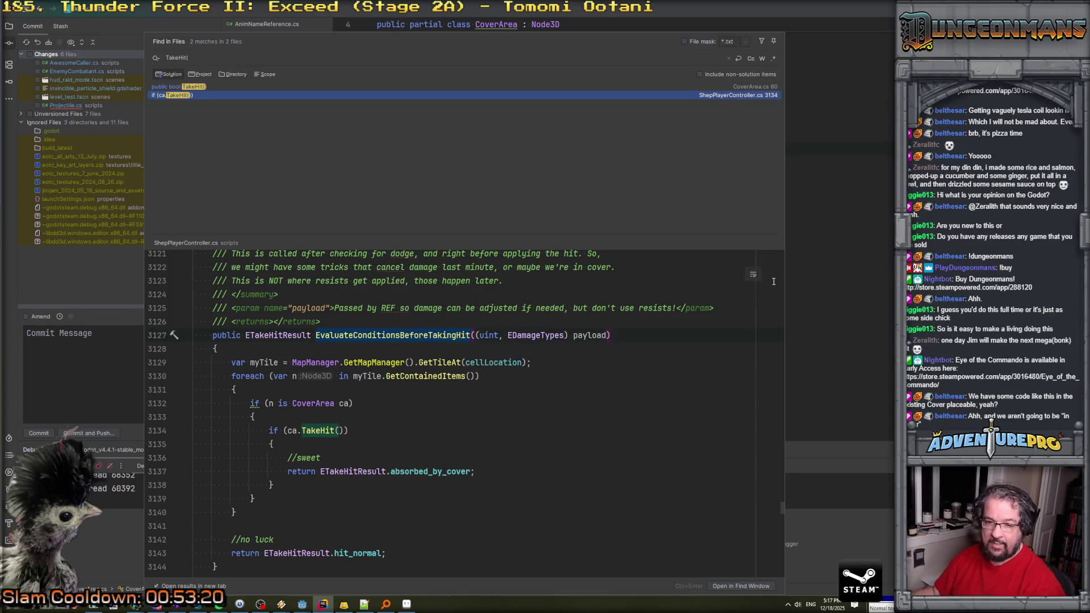
key(Escape)
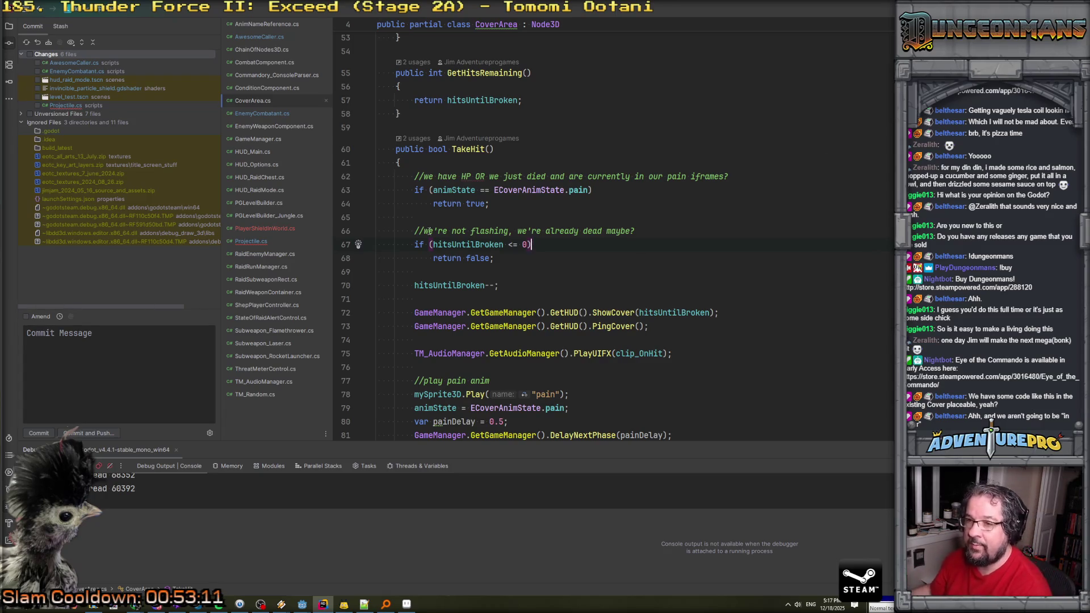
click(239, 226)
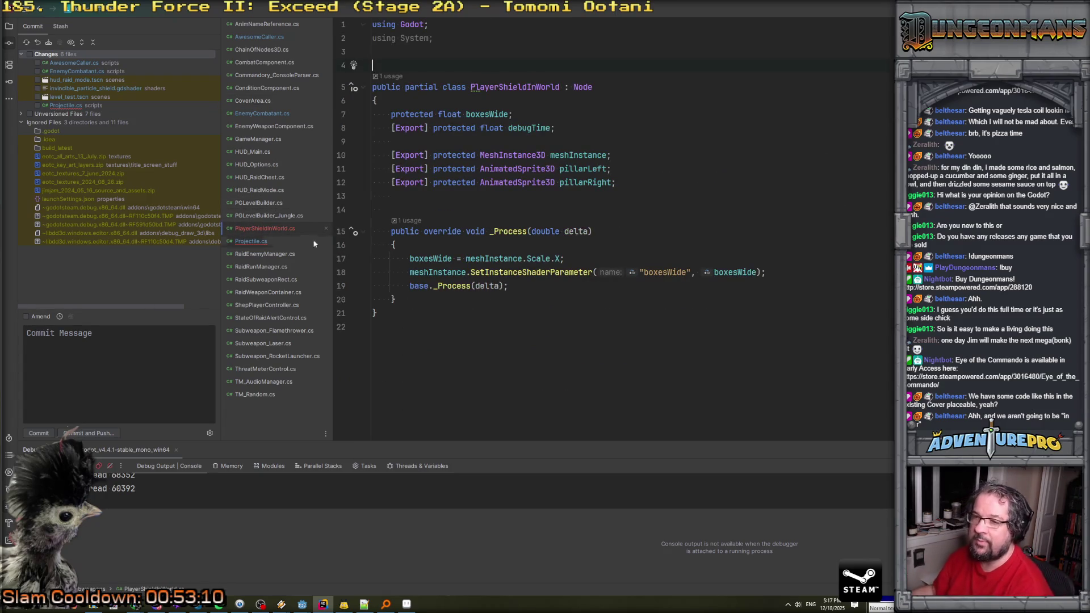
In Projectile.cs, cast the line 210 CallAwesome result through int and compare it with ESpecialCollisionResult.ignore.
click(267, 240)
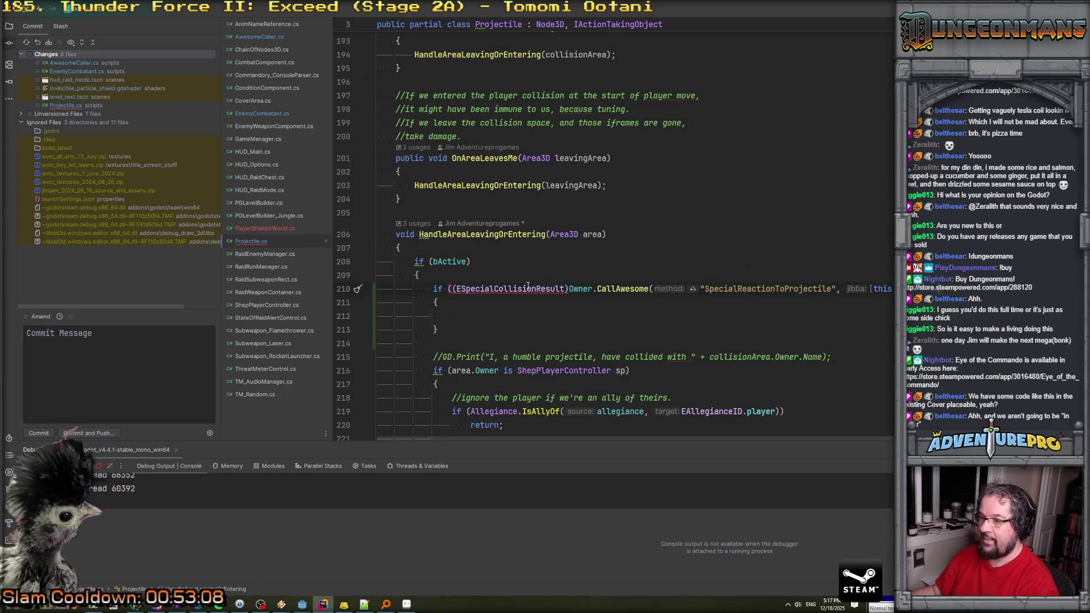
mouse_move(528, 287)
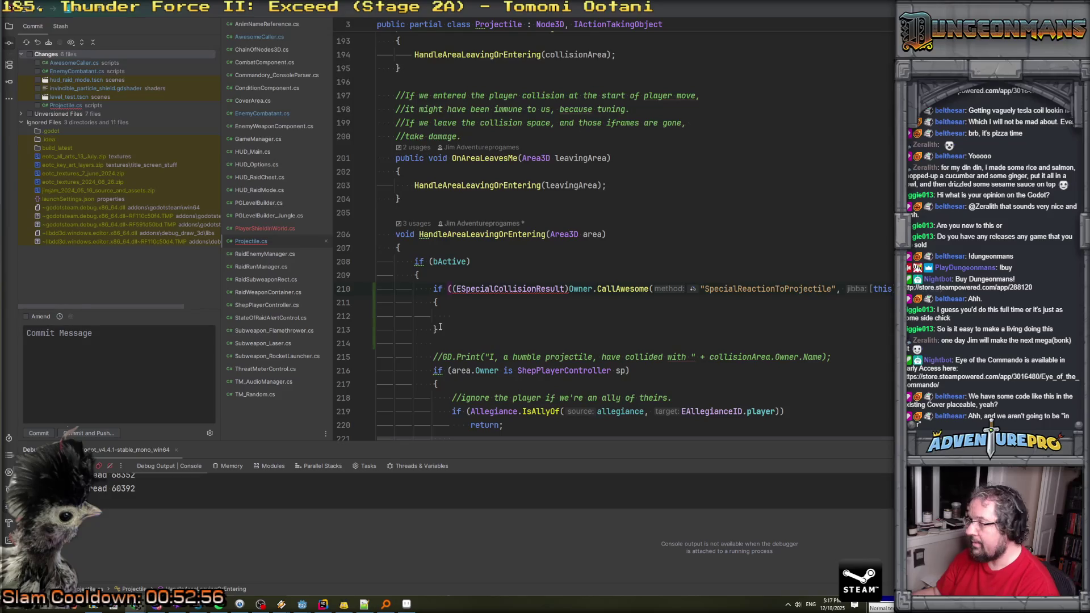
click(567, 289)
text((int))
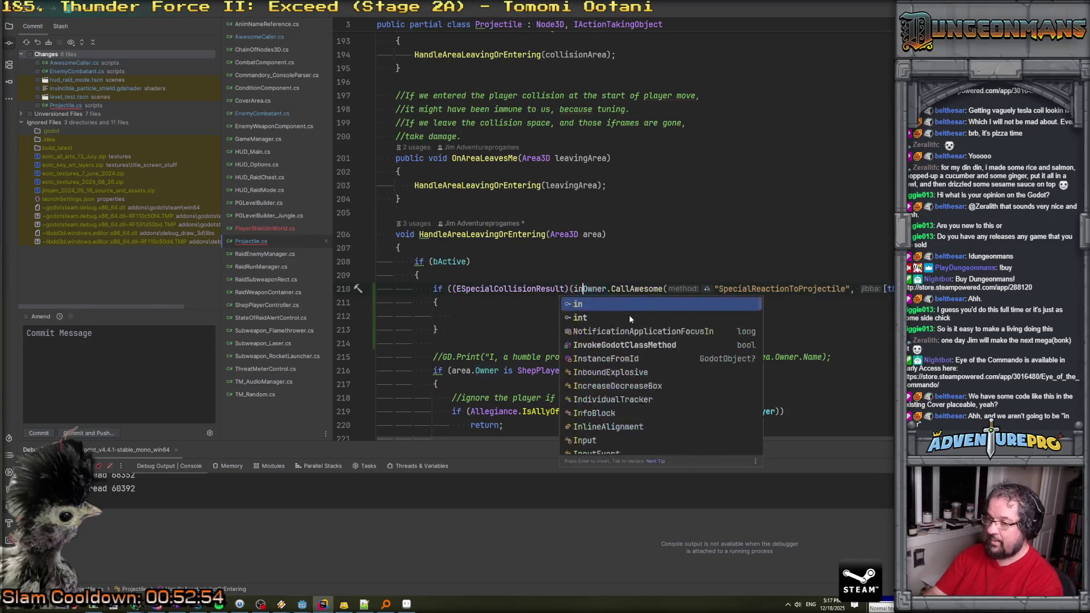
key(Left)
key(Left)
key(Left)
text(()
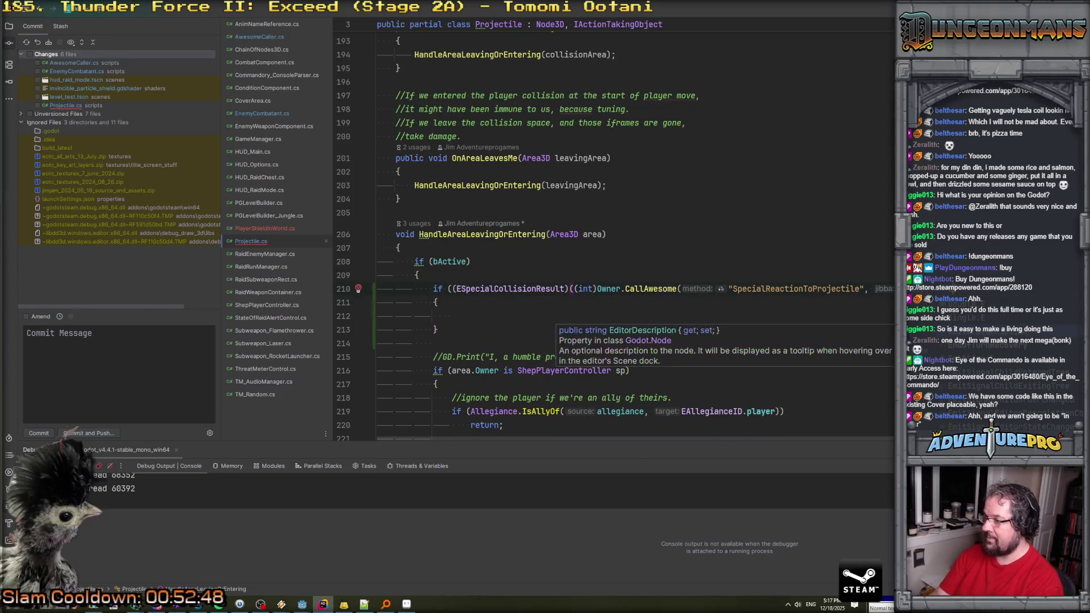
key(Return)
text(.)
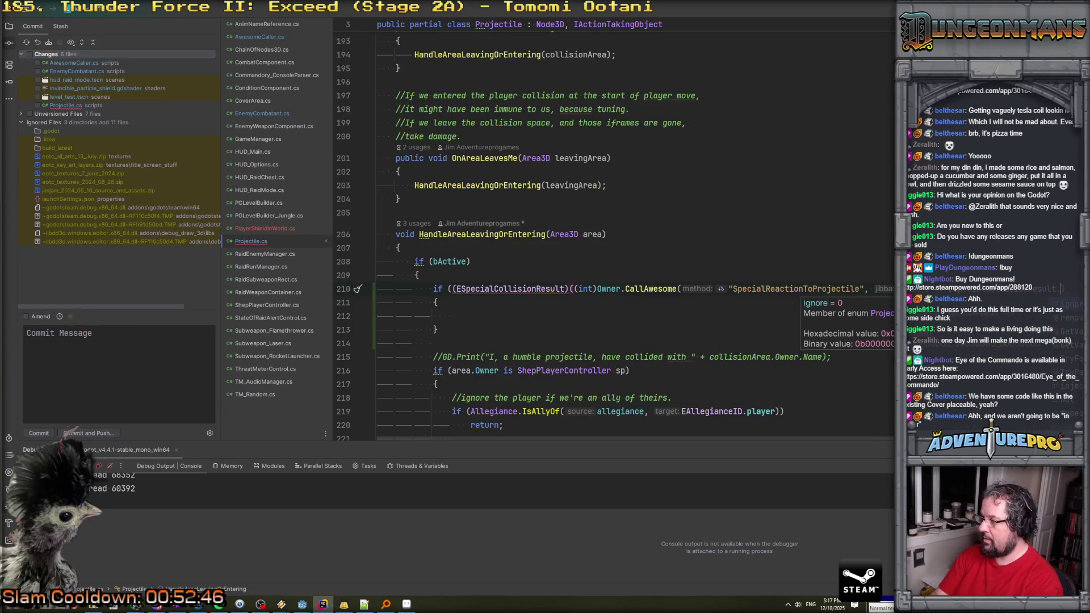
key(Return)
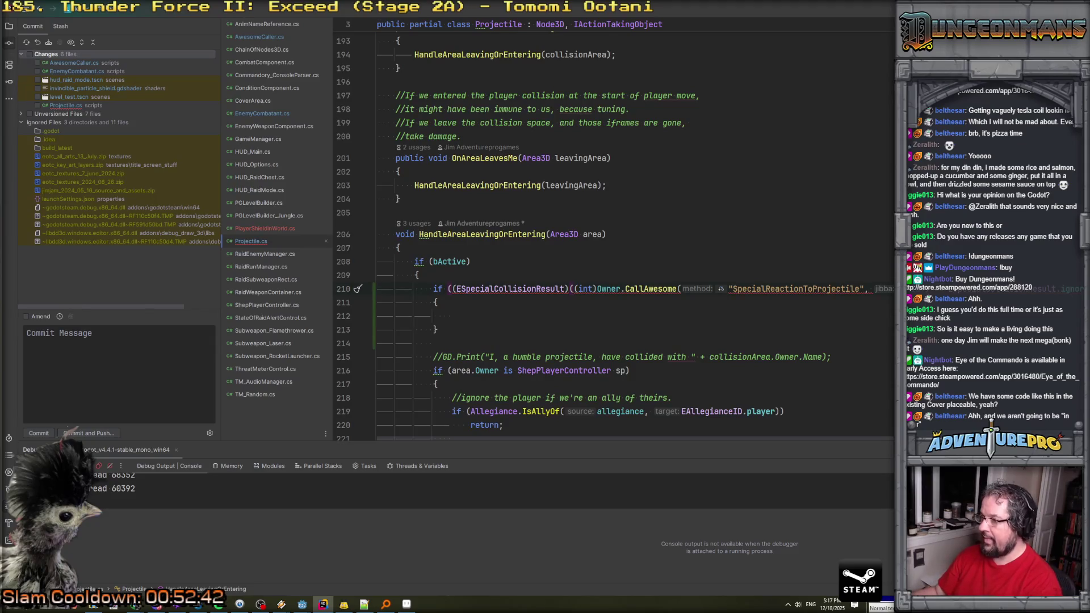
Go to the ESpecialCollisionResult declaration and add a blank first line inside the enum.
key(F12)
click(449, 161)
key(Return)
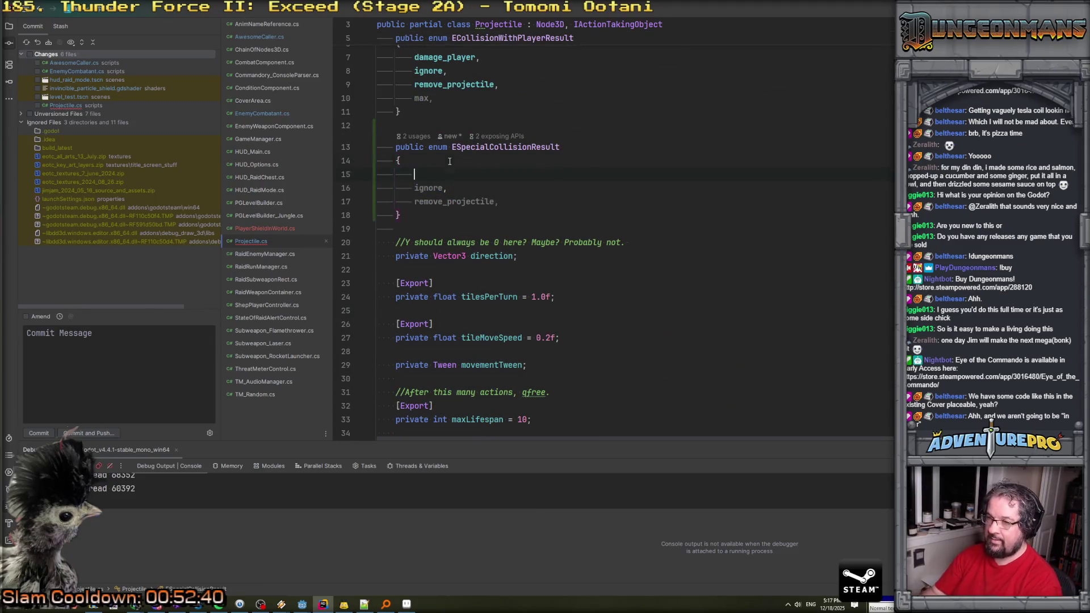
Replace the enum's first member ignore with no_result = 0, then navigate back to line 210.
text(no_)
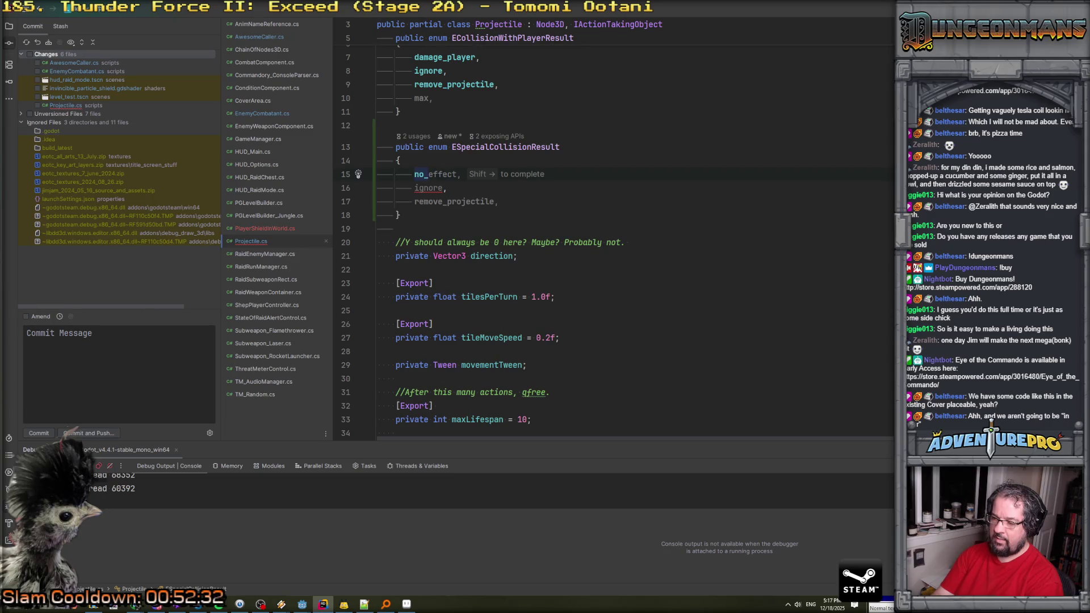
key(BackSpace)
key(BackSpace)
key(BackSpace)
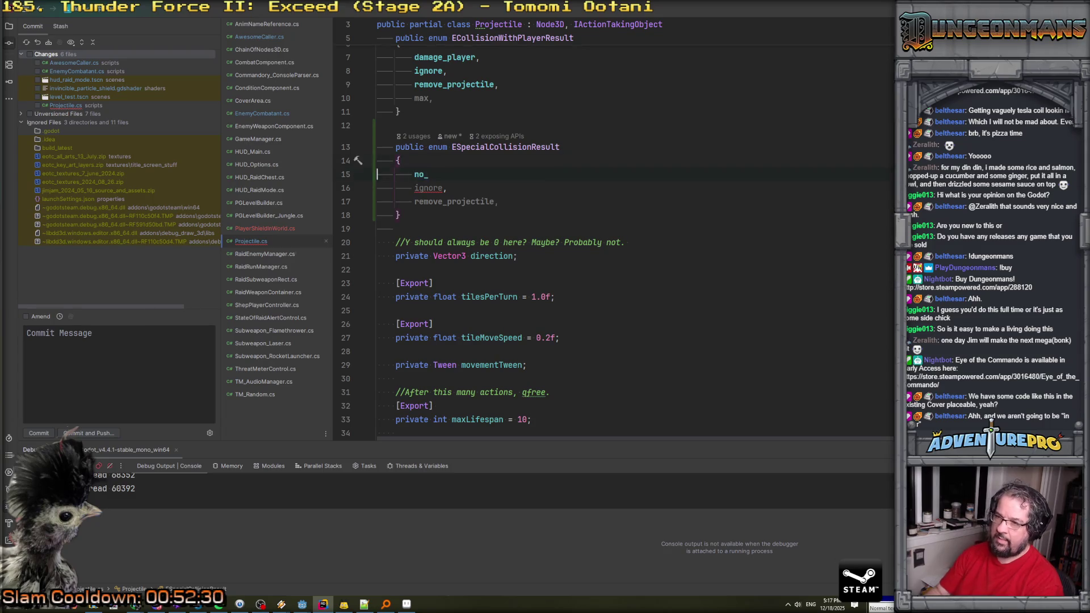
key(ctrl+y)
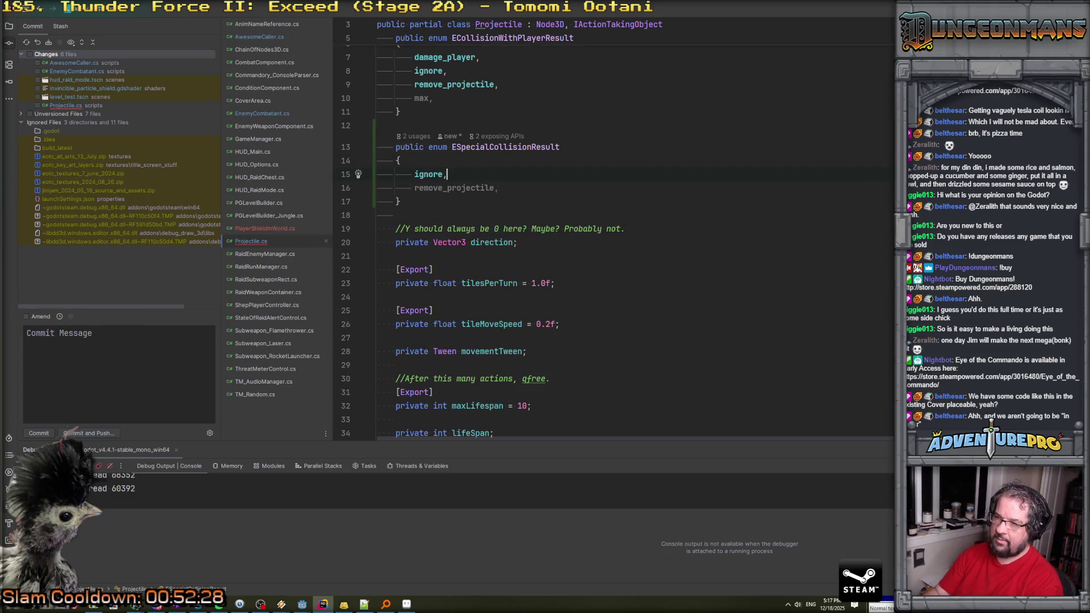
key(ctrl+BackSpace)
text(no)
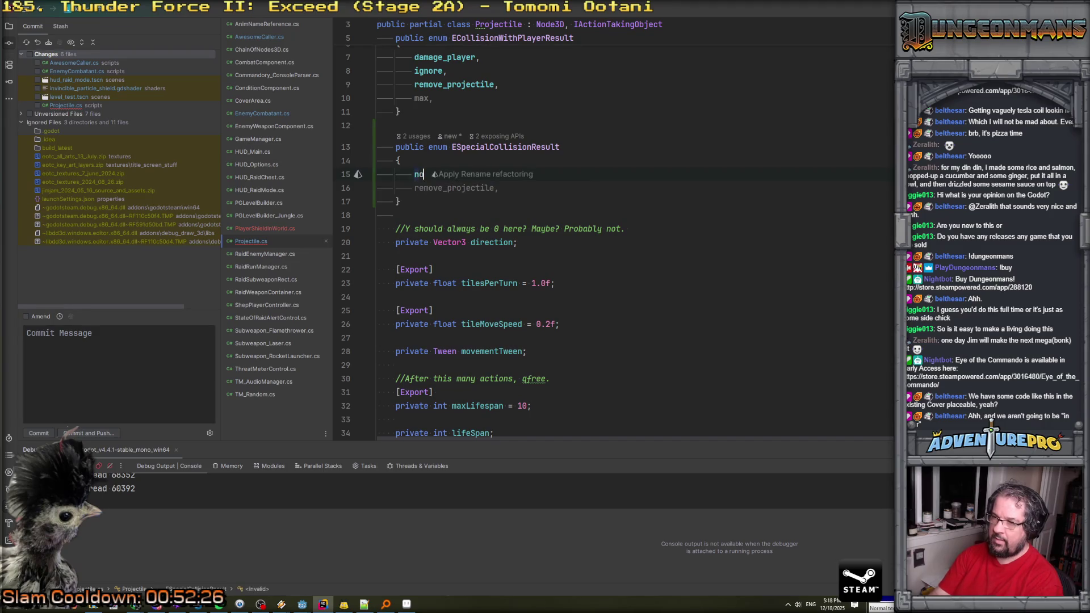
text(_result = 0,)
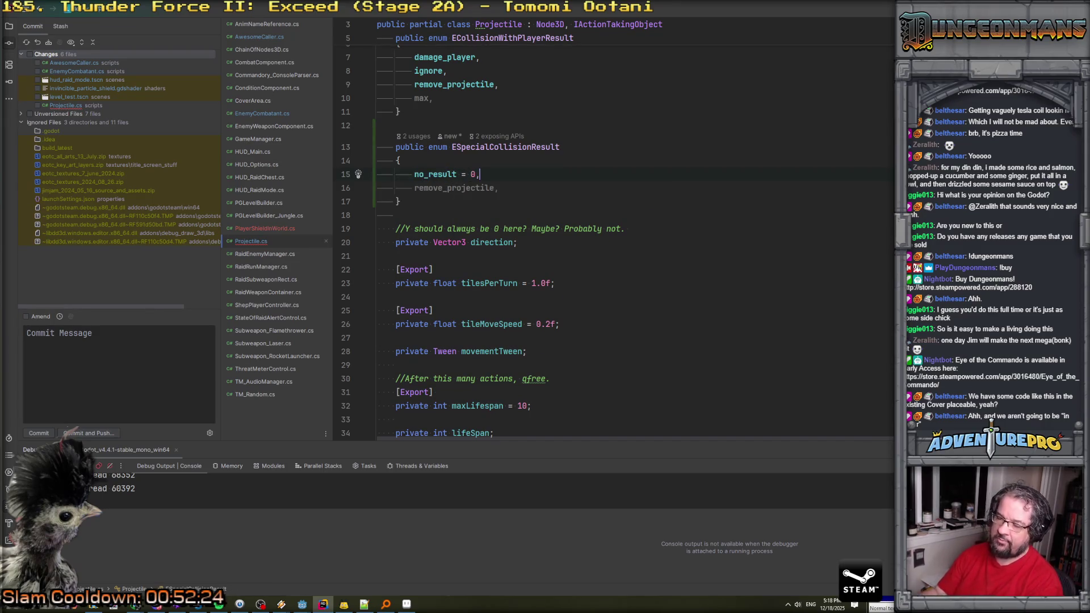
key(ctrl+minus)
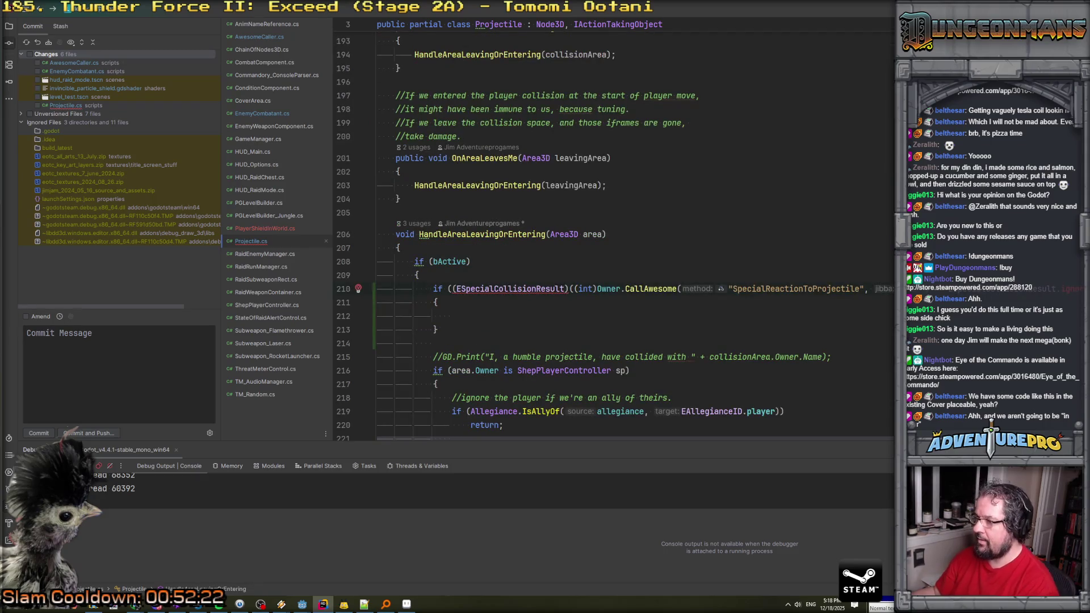
Move the cast CallAwesome expression into a new checkSpecialResult variable above the if.
click(498, 280)
key(Return)
text(checl)
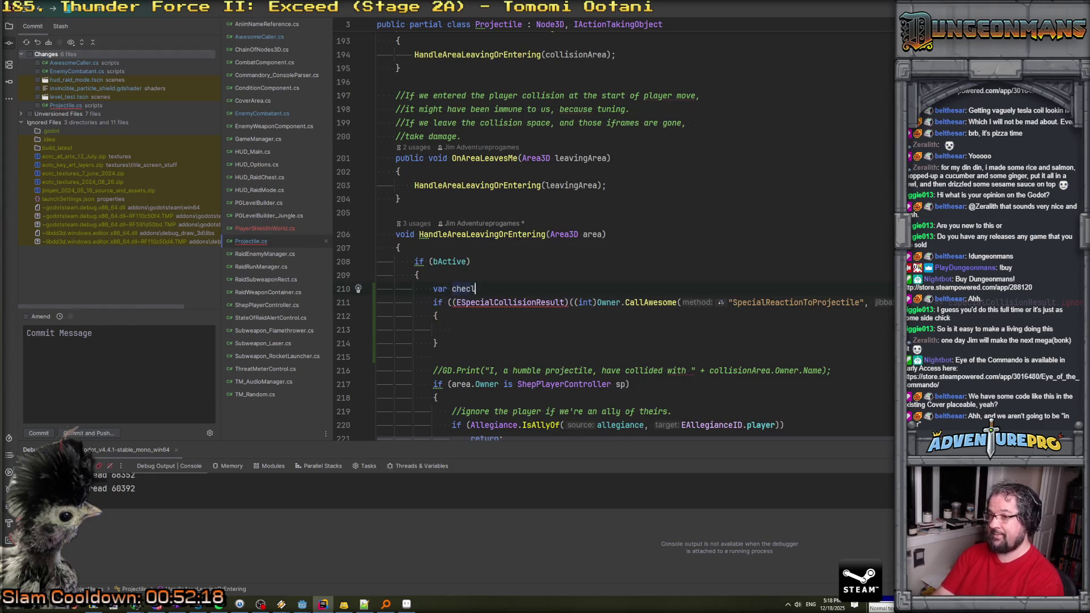
text(ck)
text(ialR)
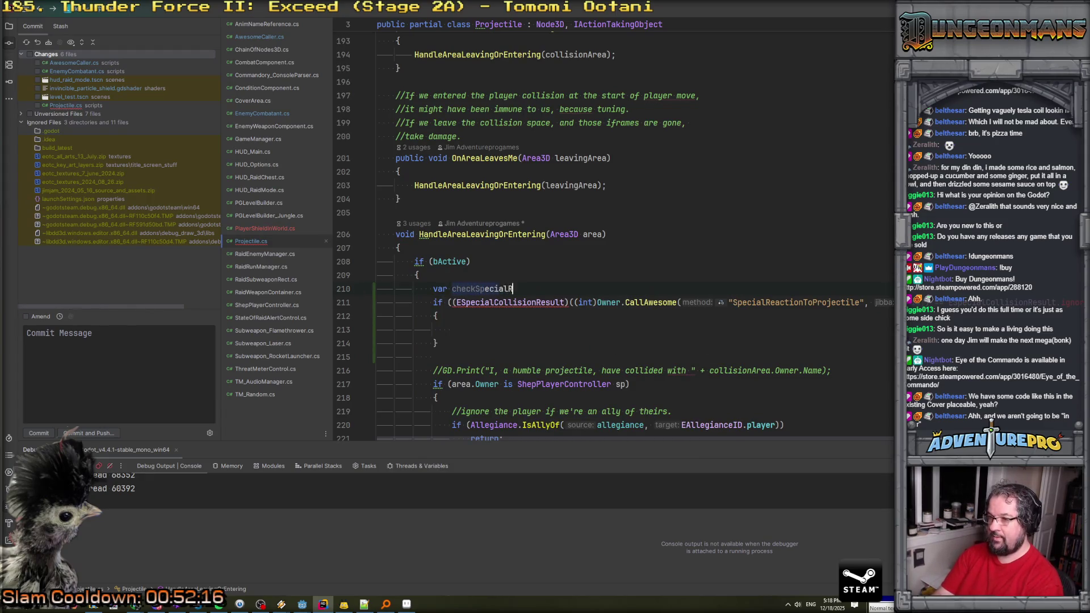
text(sul)
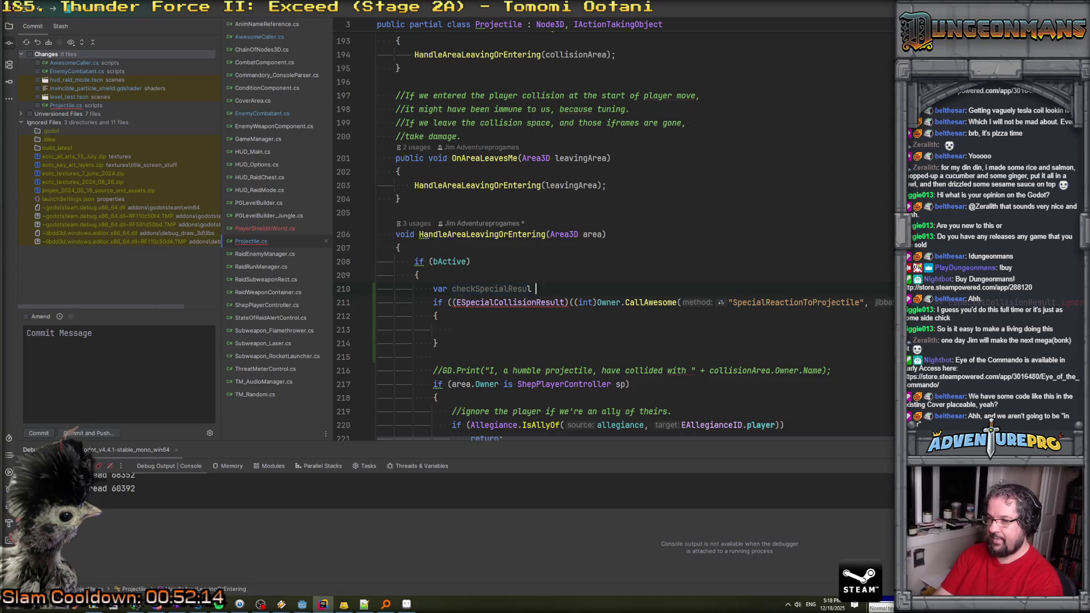
key(Down)
key(ctrl+w)
key(ctrl+w)
key(ctrl+w)
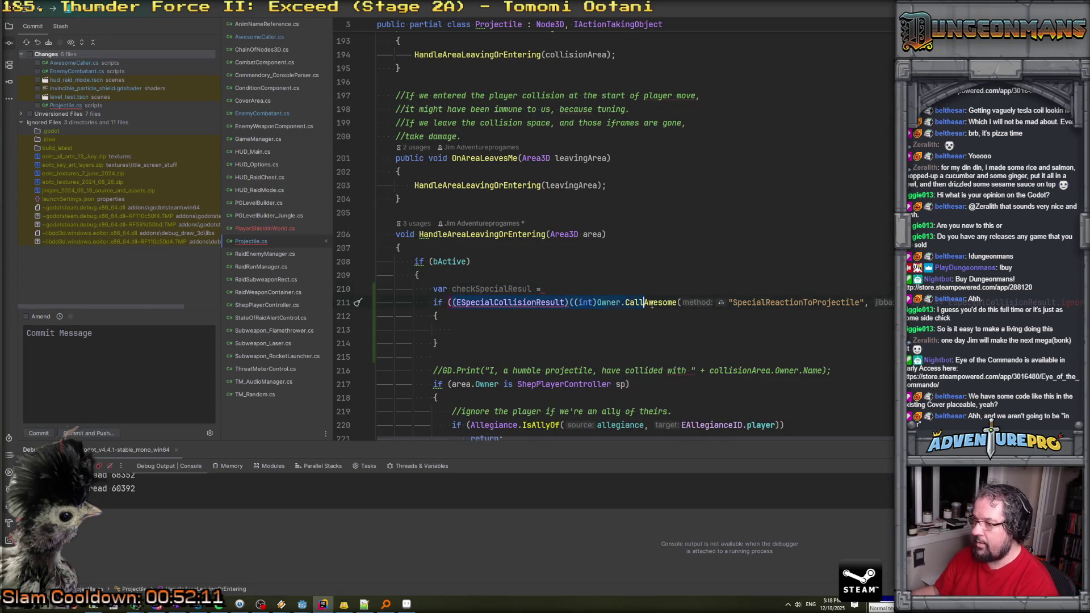
key(ctrl+x)
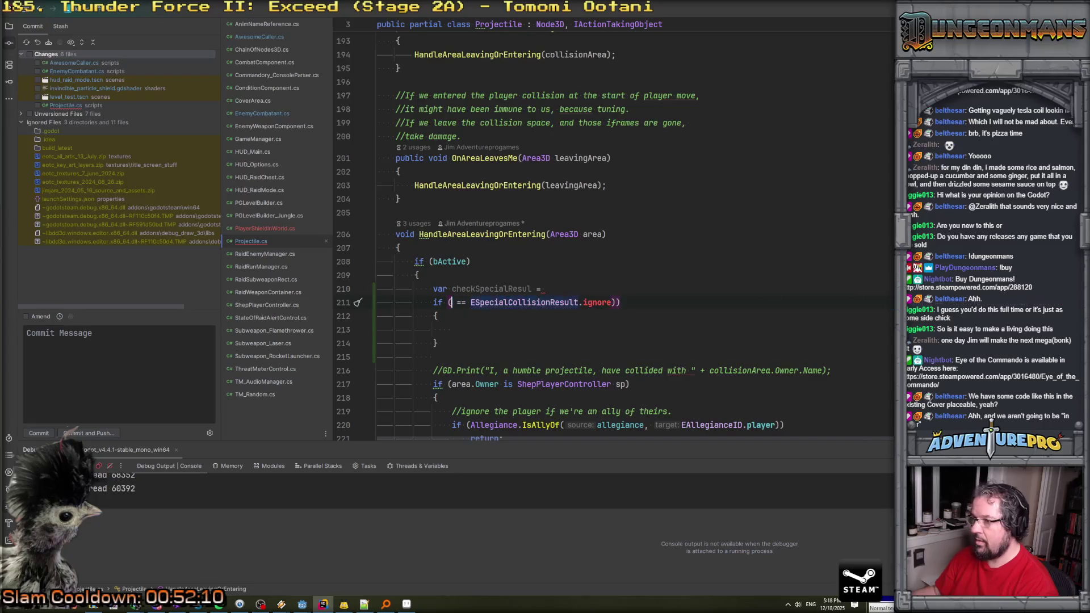
key(ctrl+v)
click(534, 289)
text(t)
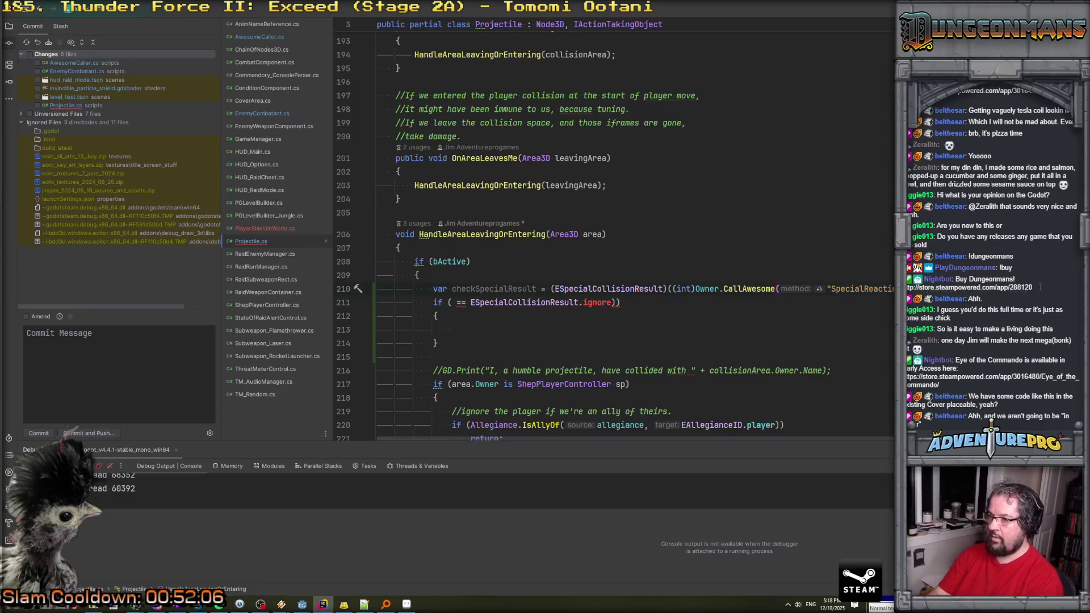
key(Return)
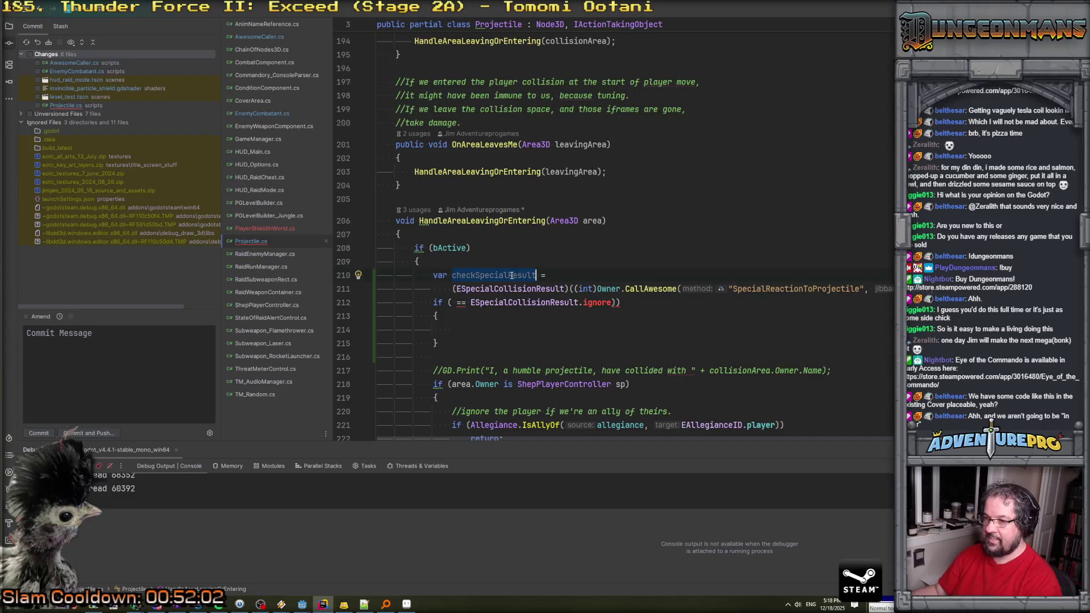
Make the if test checkSpecialResult == remove_projectile and put OnImpact(); return; in its body.
click(455, 302)
text(checkSpecialResult)
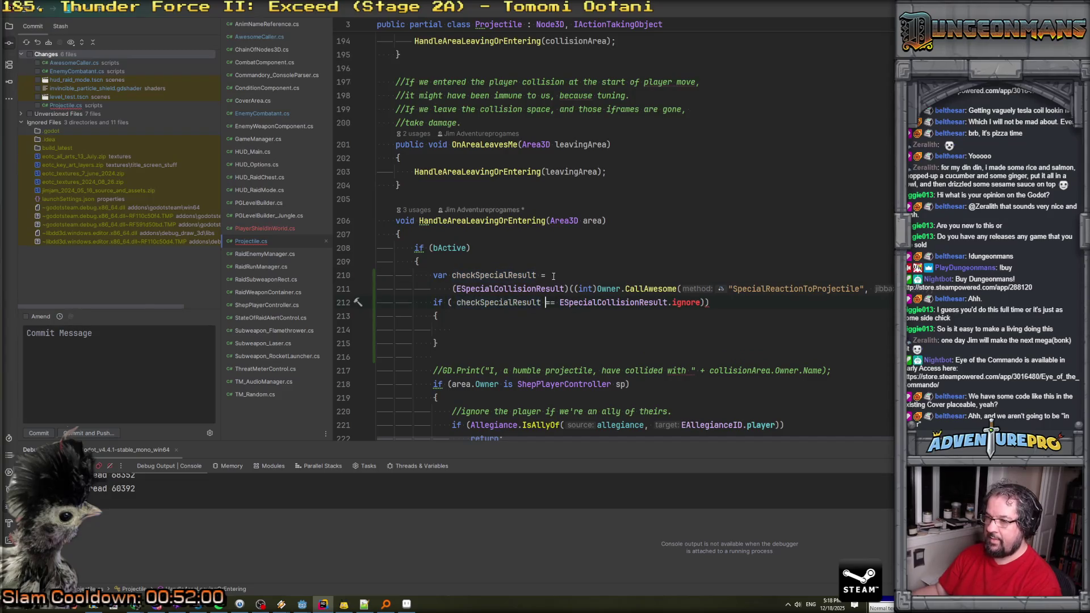
click(687, 302)
key(ctrl+space)
key(Return)
key(ctrl+v)
scroll(617, 222, down, 2)
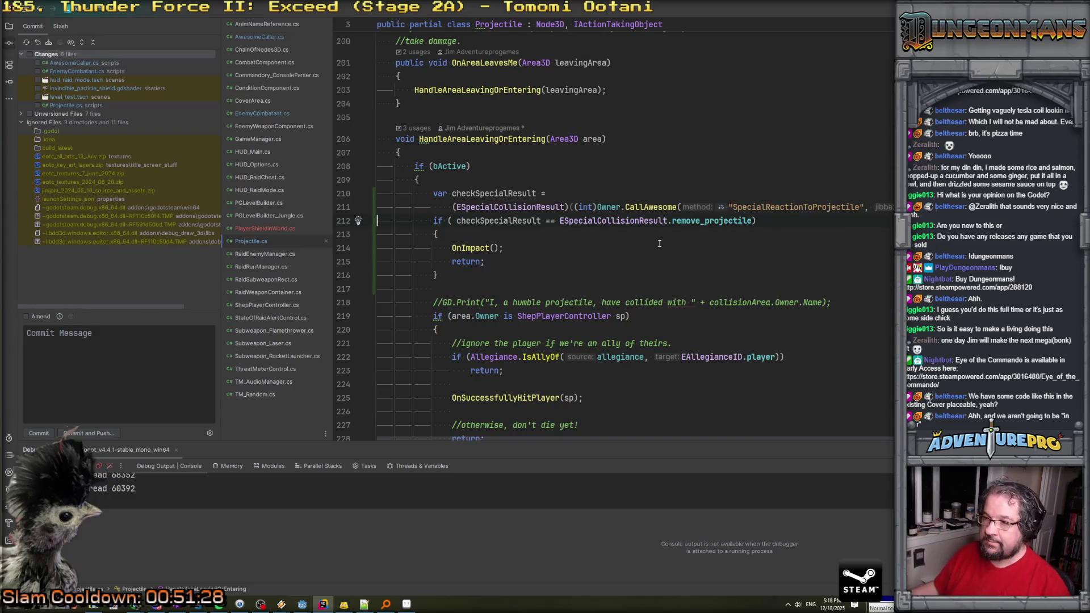
In PlayerShieldInWorld.cs, type a public int SpecialReactionToProjectile method declaration.
click(267, 230)
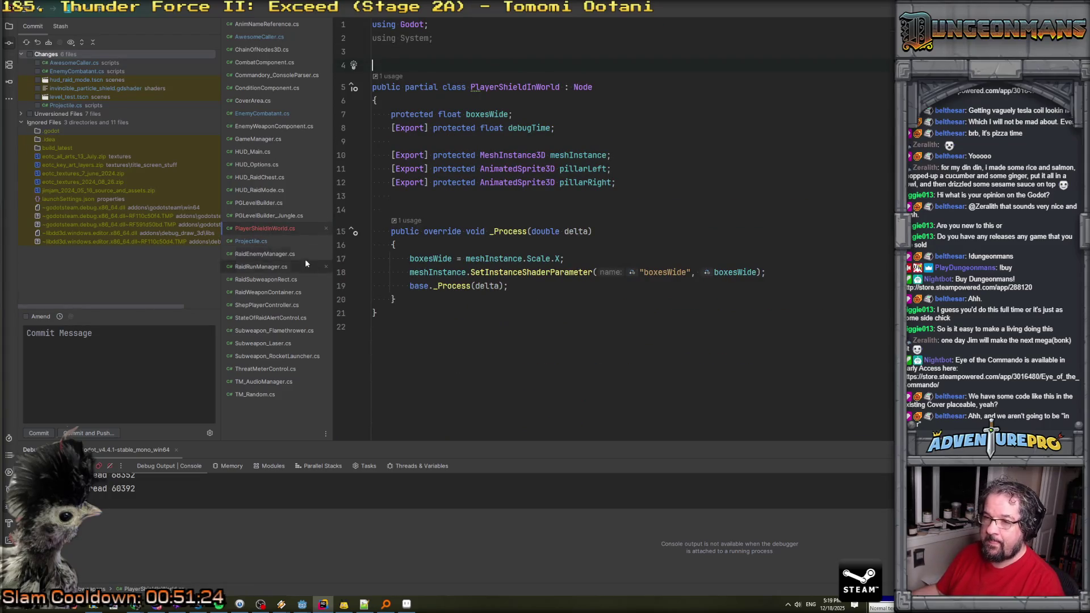
click(252, 241)
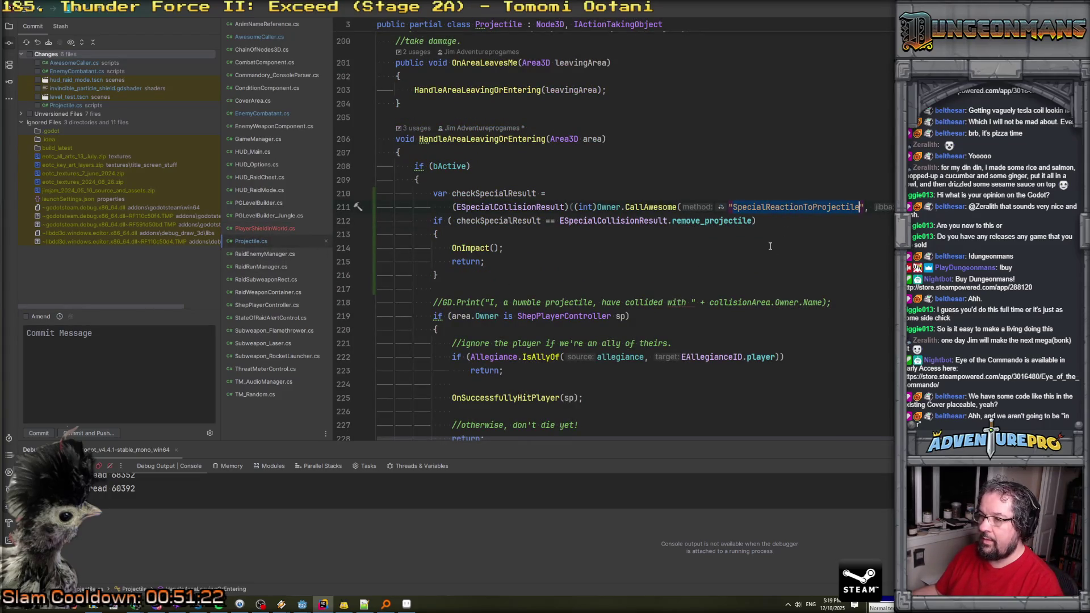
key(ctrl+Tab)
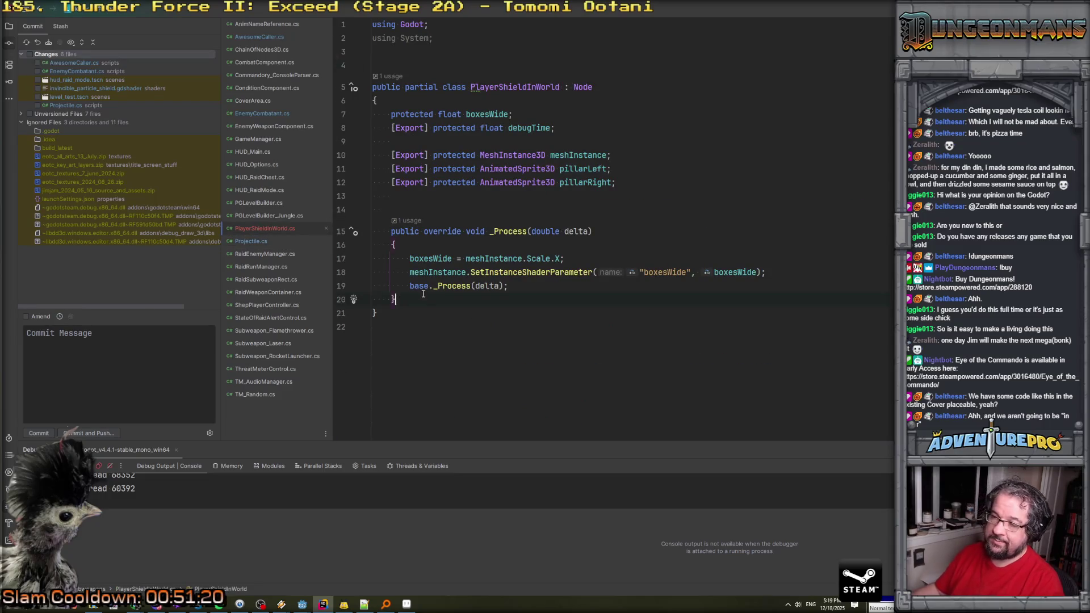
text(public SpecialReactionToProjectile)
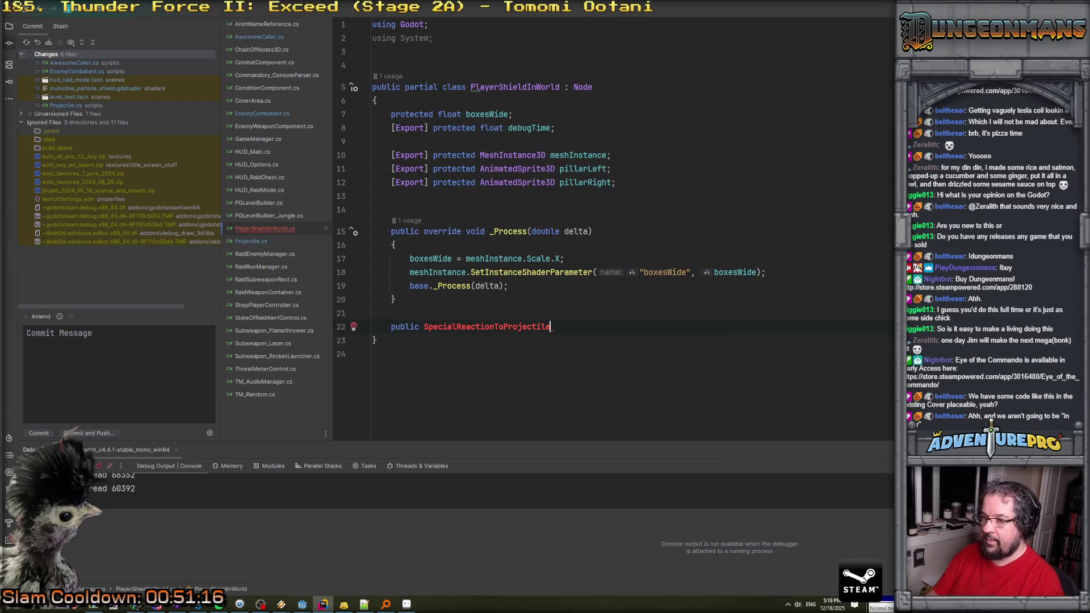
text(_)
click(423, 322)
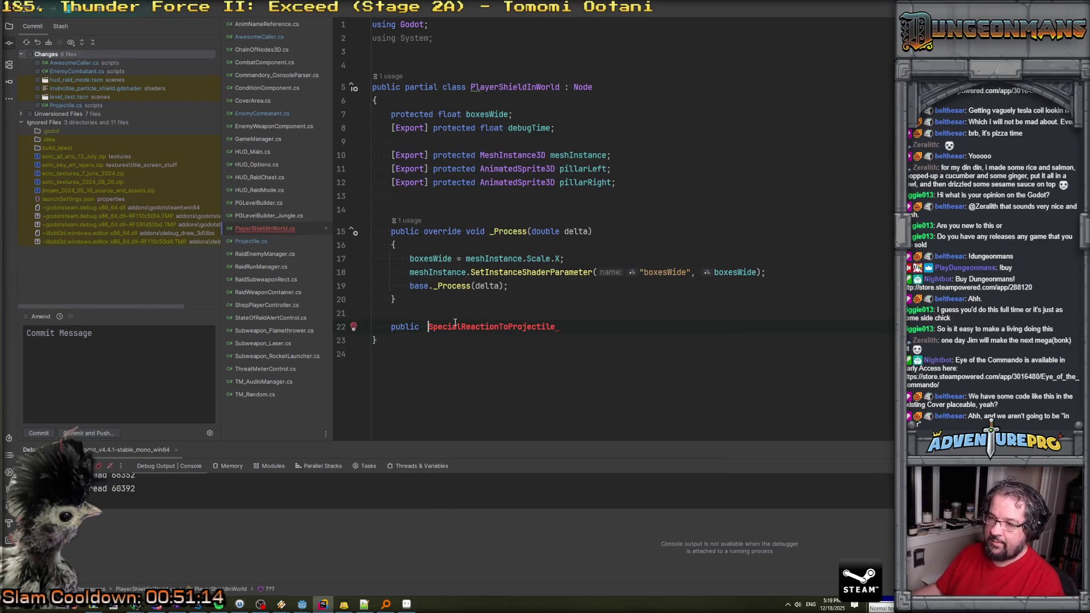
key(ctrl+space)
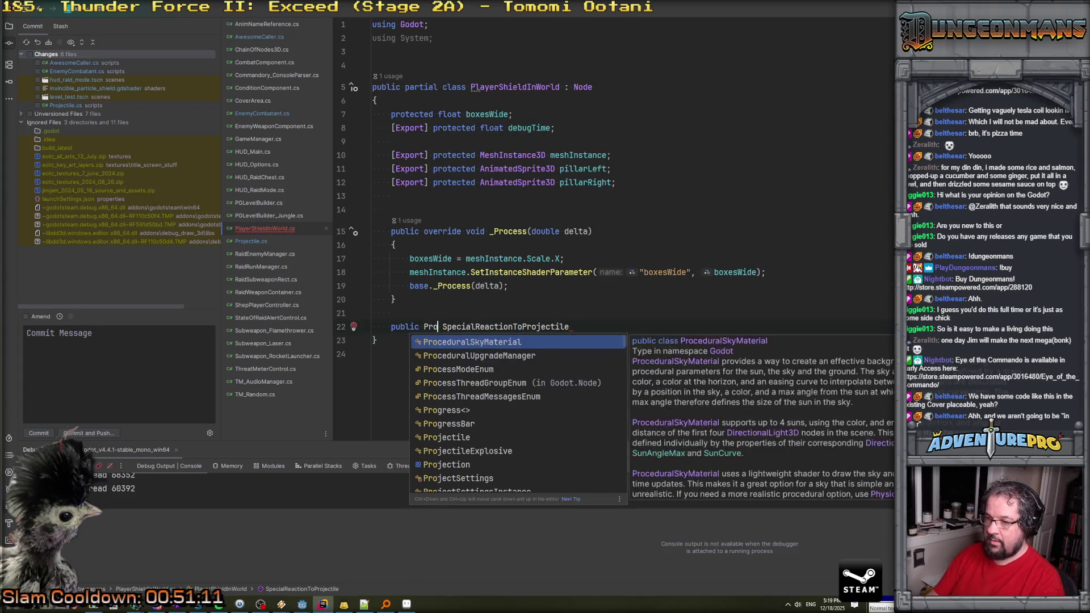
key(Escape)
text(int)
key(End)
Give the method a Projectile p parameter and open its body.
text((Proj)
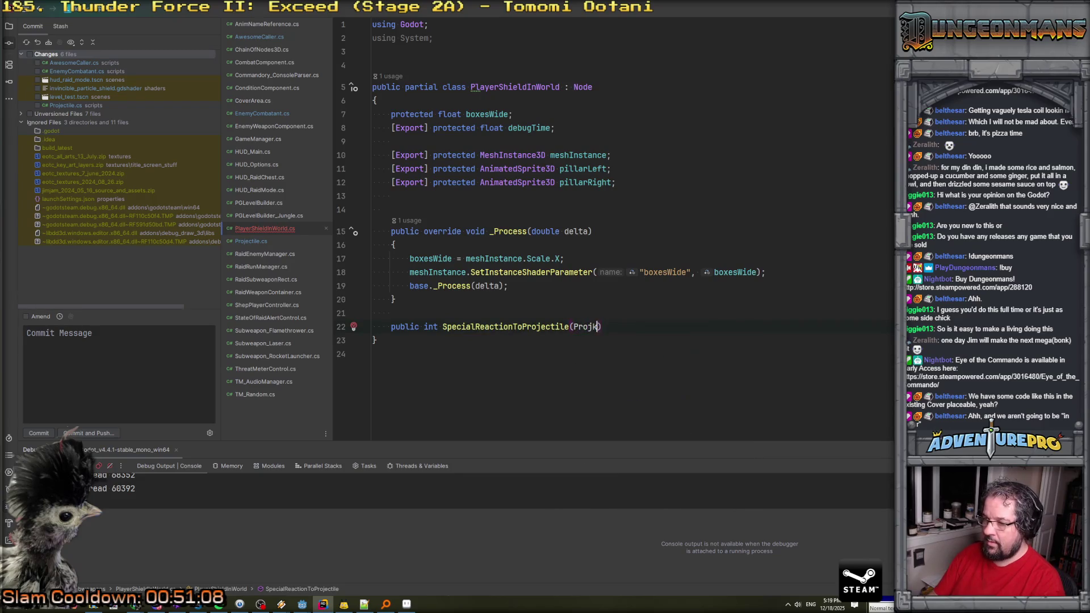
key(Return)
key(Return)
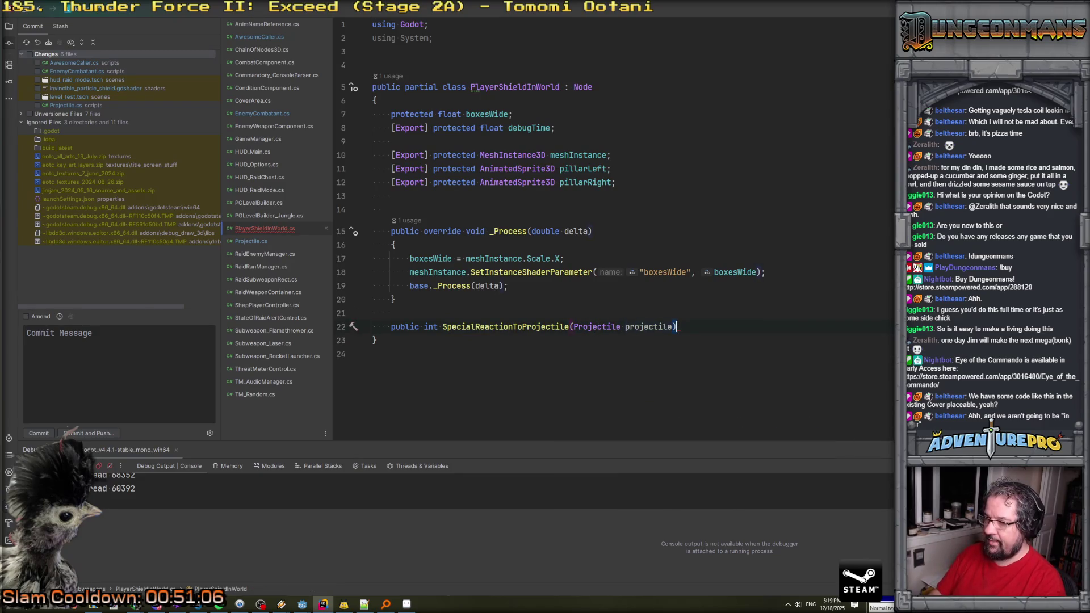
key(BackSpace)
key(BackSpace)
key(BackSpace)
text())
key(Return)
text({)
key(Return)
Begin the method body with an if( p.allegiance condition.
text(if( p.alle)
key(BackSpace)
text(giance)
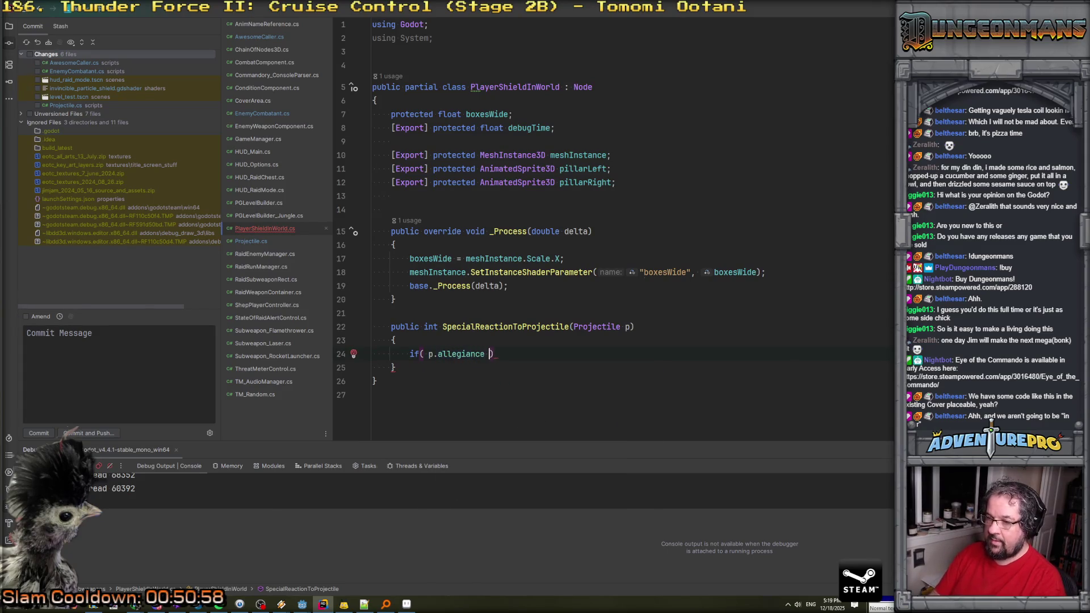
Open the Projectile class and step through the matches for 'allegiance' to find the field.
ctrl+click(592, 328)
scroll(591, 331, down, 15)
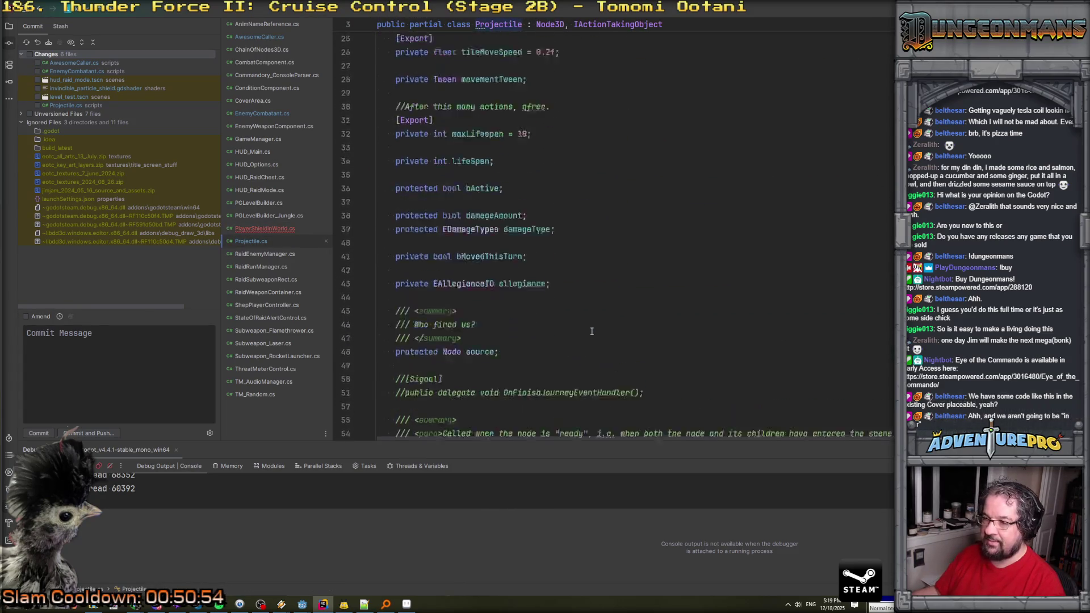
scroll(592, 331, down, 5)
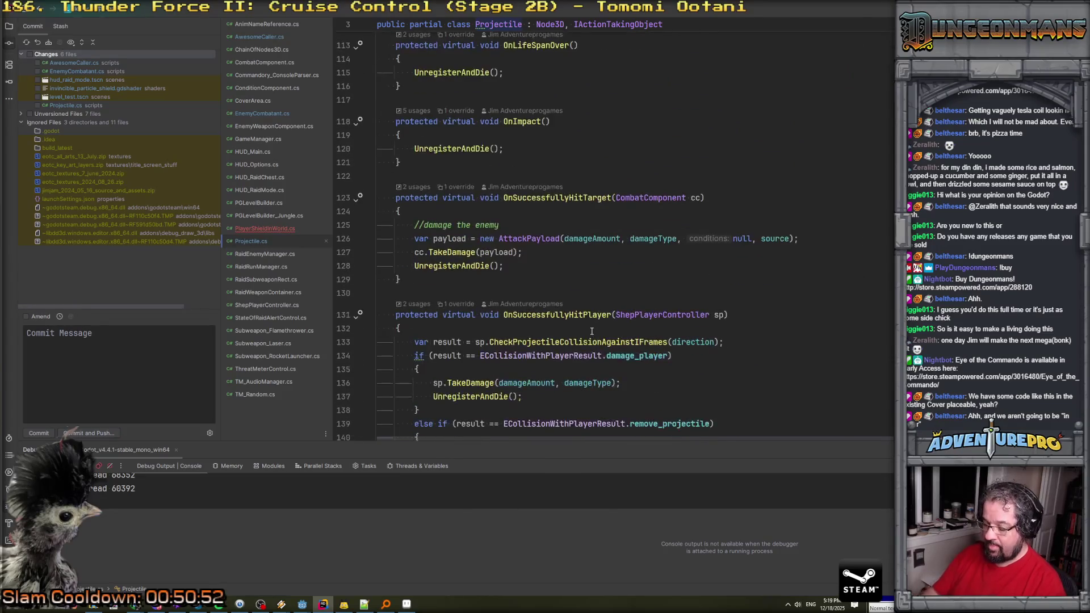
key(ctrl+f)
text(allegiance)
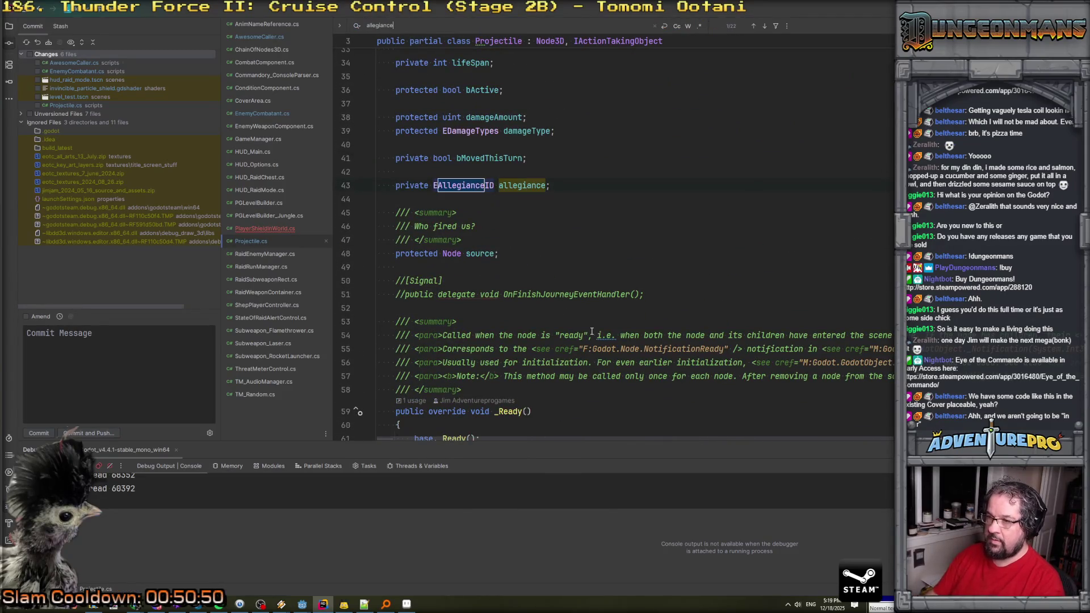
key(Return)
key(Return)
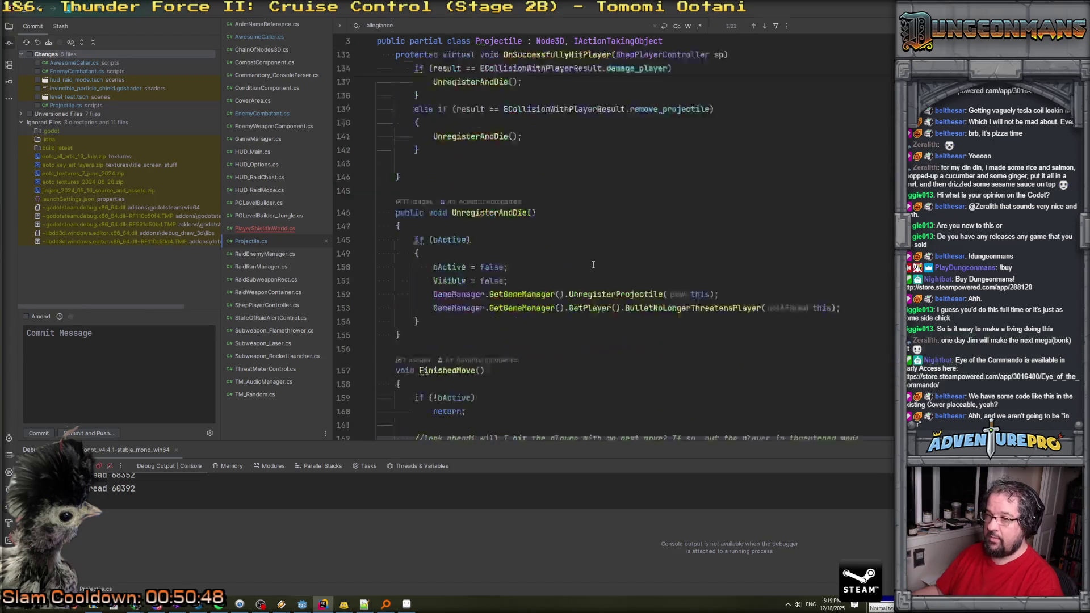
key(Return)
key(Return)
key(Return)
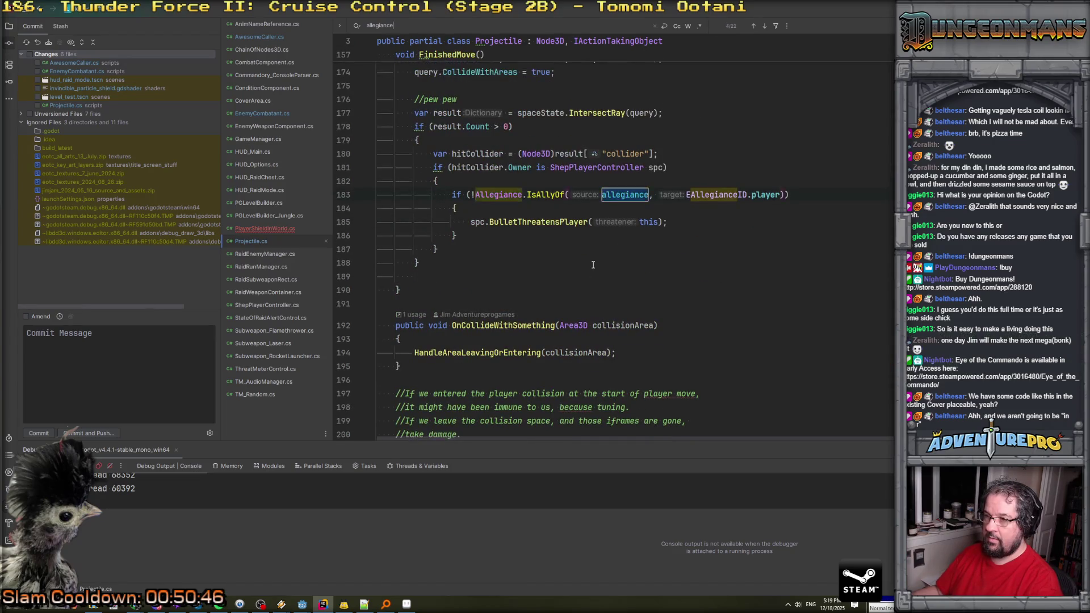
key(Return)
key(Return)
key(Return)
key(Return)
key(Return)
key(Return)
key(Return)
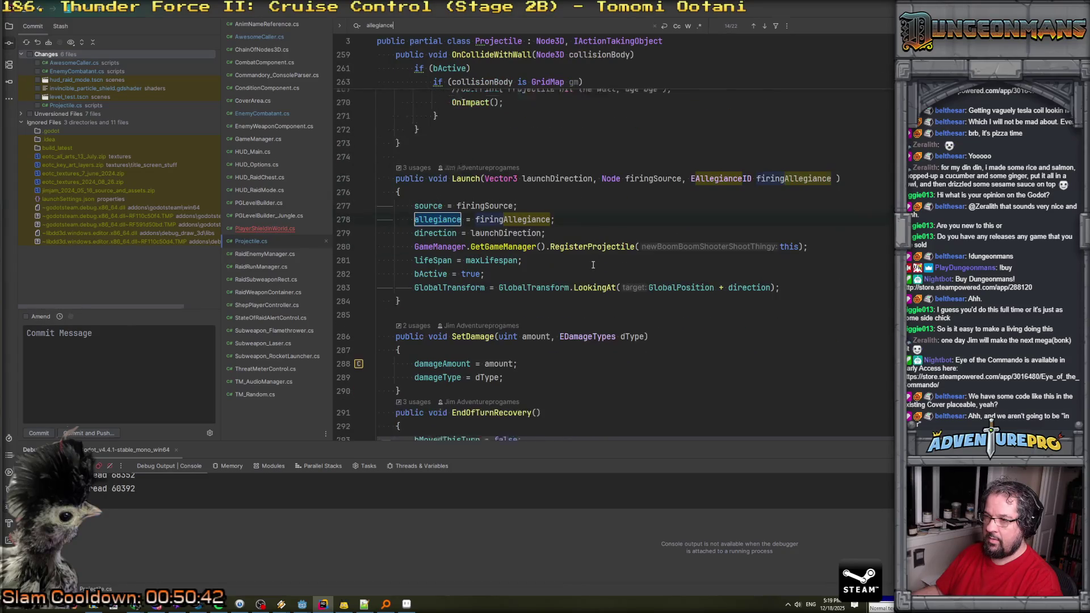
key(Return)
key(Return)
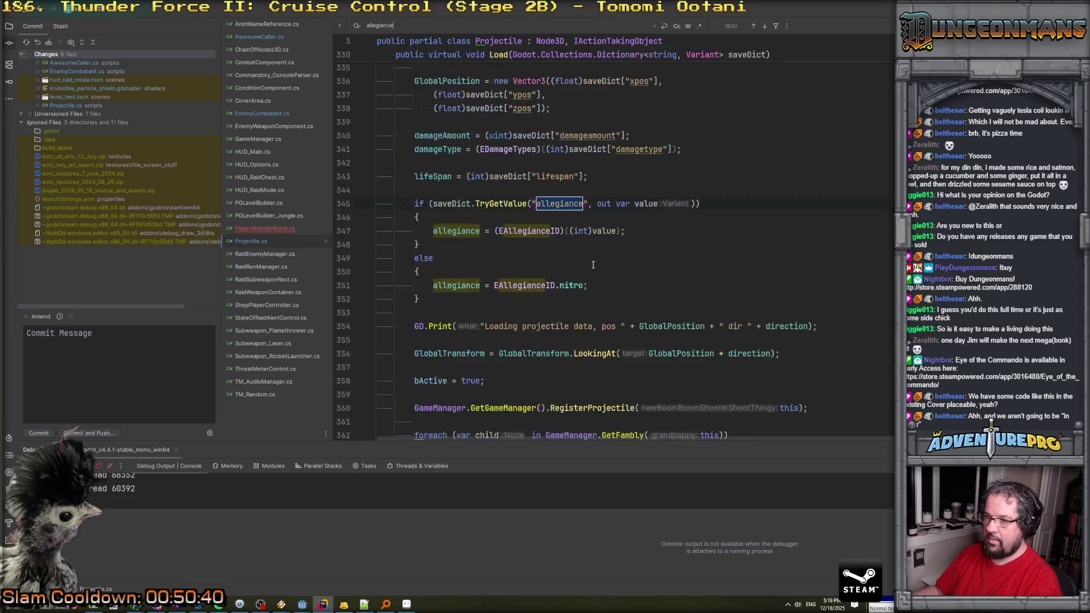
Add a public EAllegianceID Allegiance => allegiance property below the allegiance field.
key(ctrl+Tab)
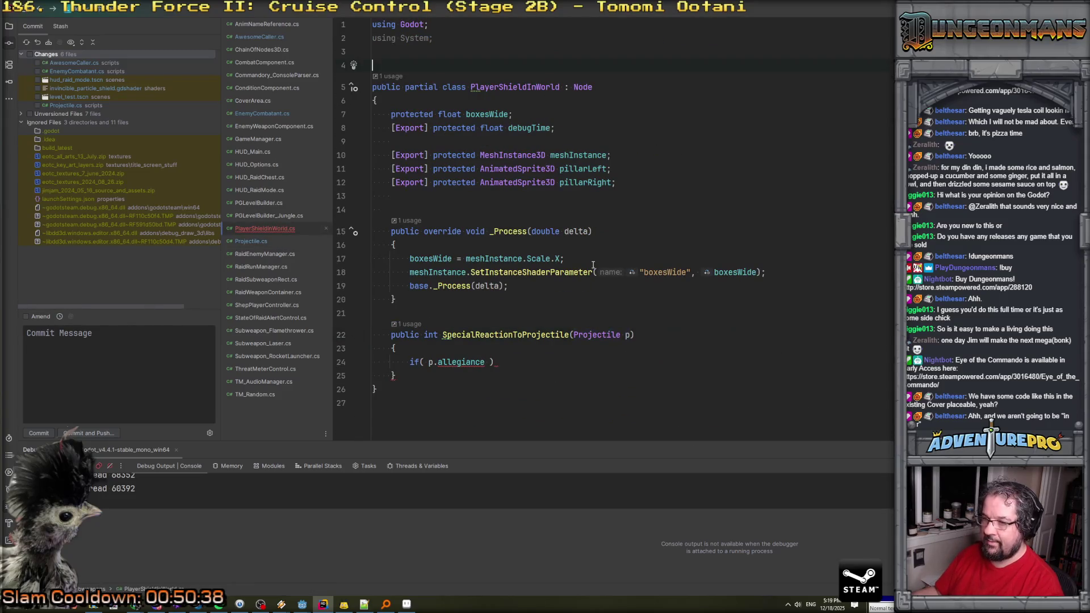
key(ctrl+Tab)
key(shift+Return)
click(557, 191)
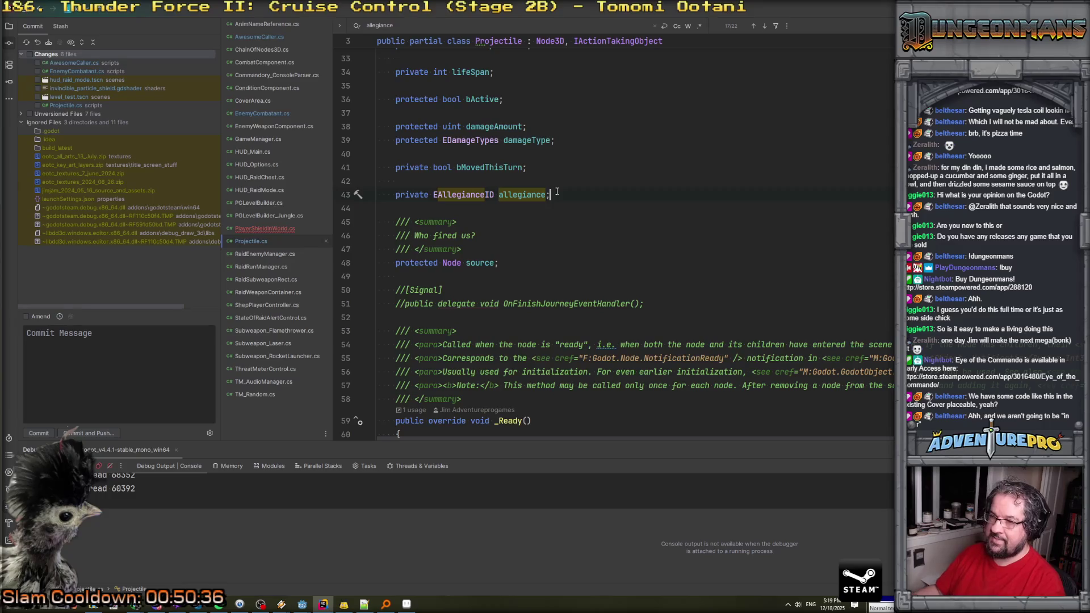
key(Down)
text(public)
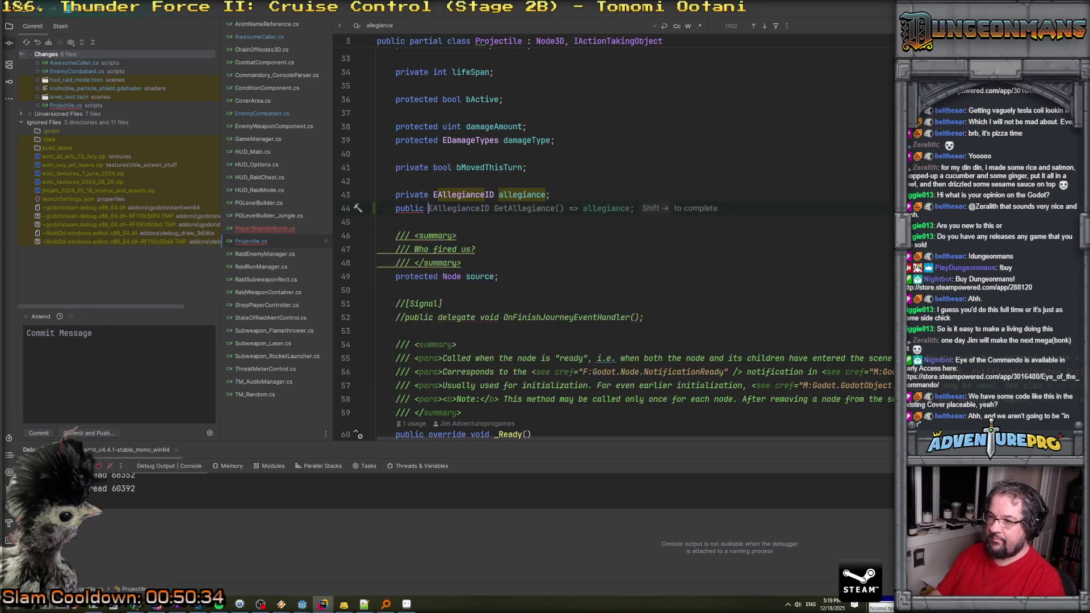
key(shift+Right)
click(508, 198)
key(BackSpace)
key(BackSpace)
key(BackSpace)
click(532, 208)
key(BackSpace)
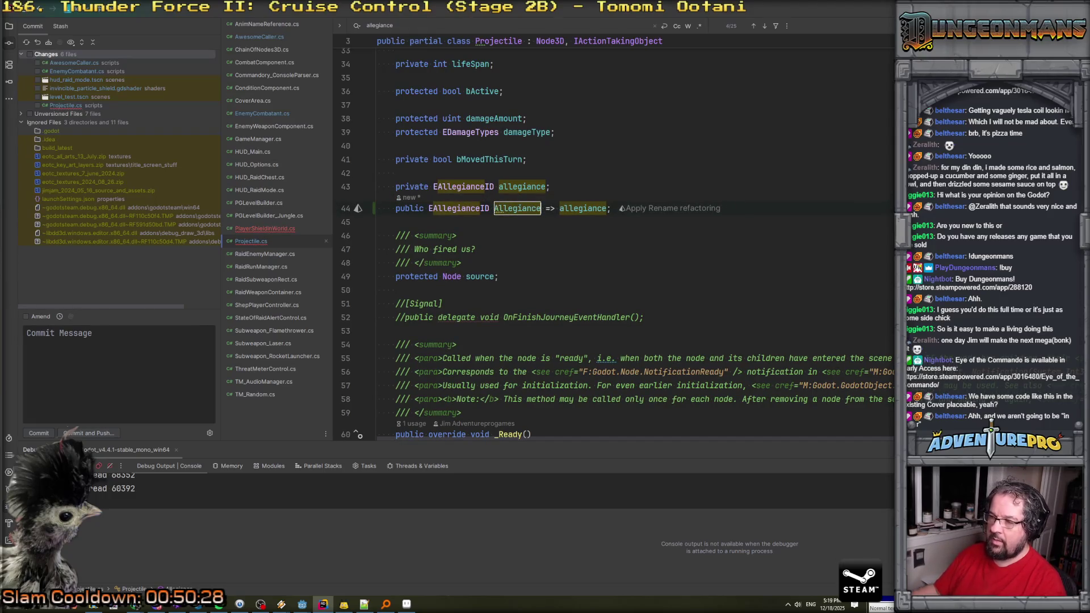
click(254, 229)
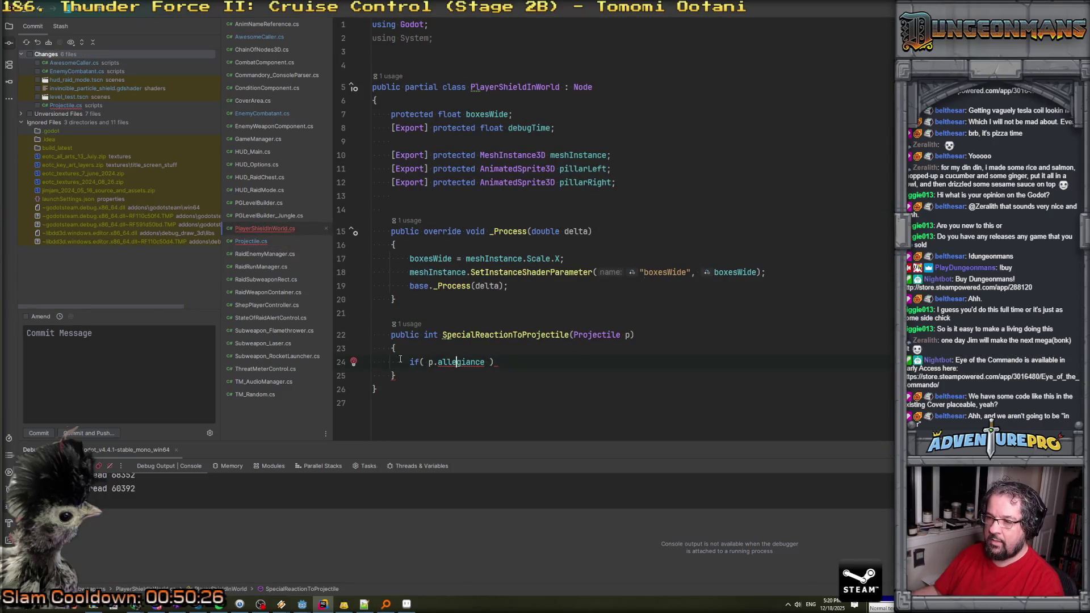
Make the if condition p.Allegiance == EAllegianceID.nitro || p.Allegiance == EAllegianceID.alien.
double_click(448, 361)
text(al)
key(Return)
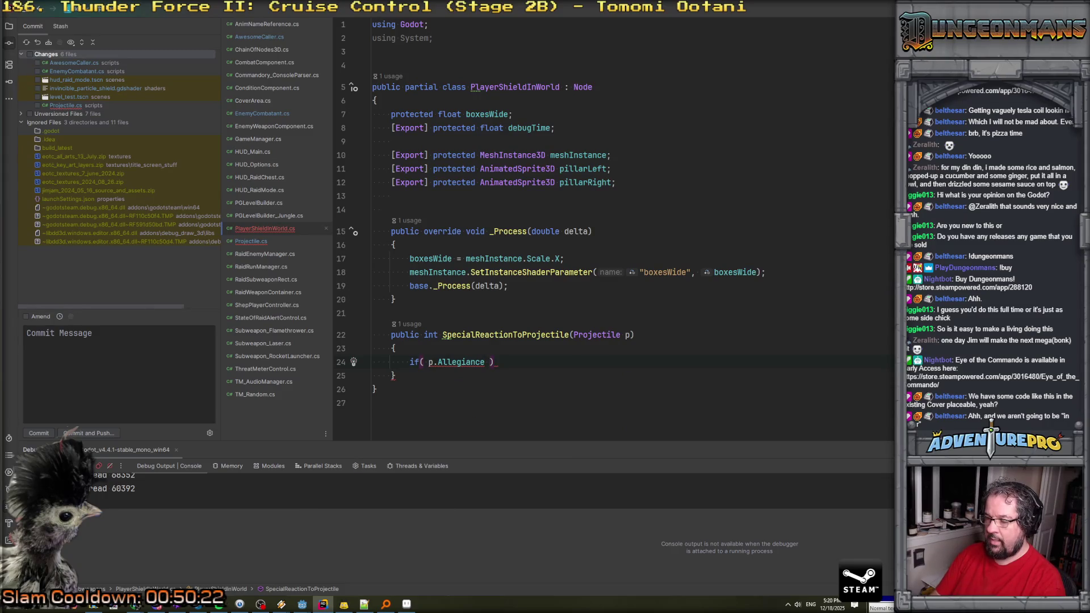
text(==)
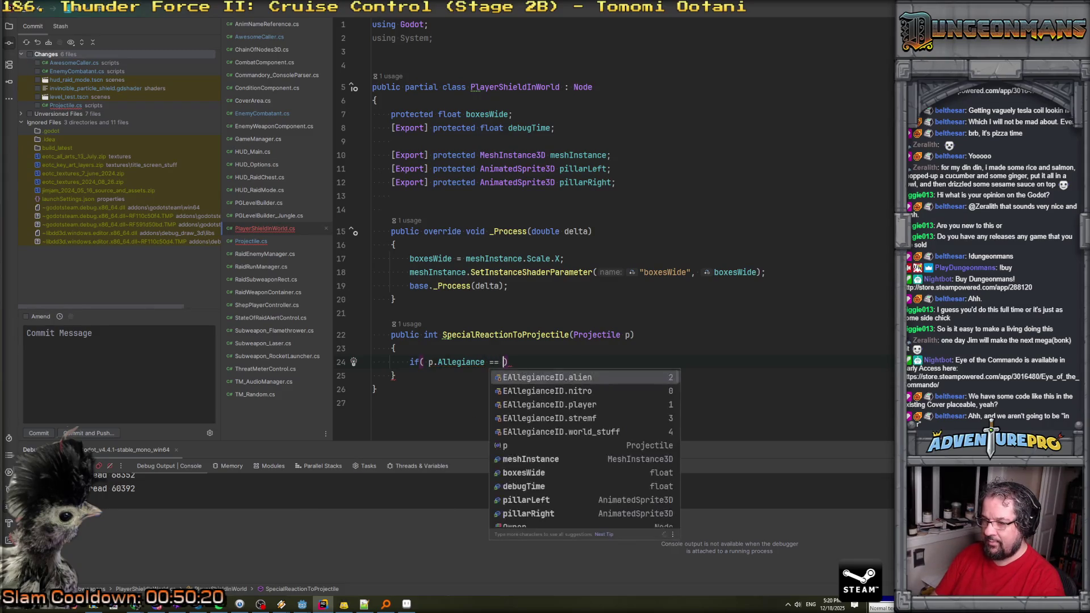
key(Down)
key(Return)
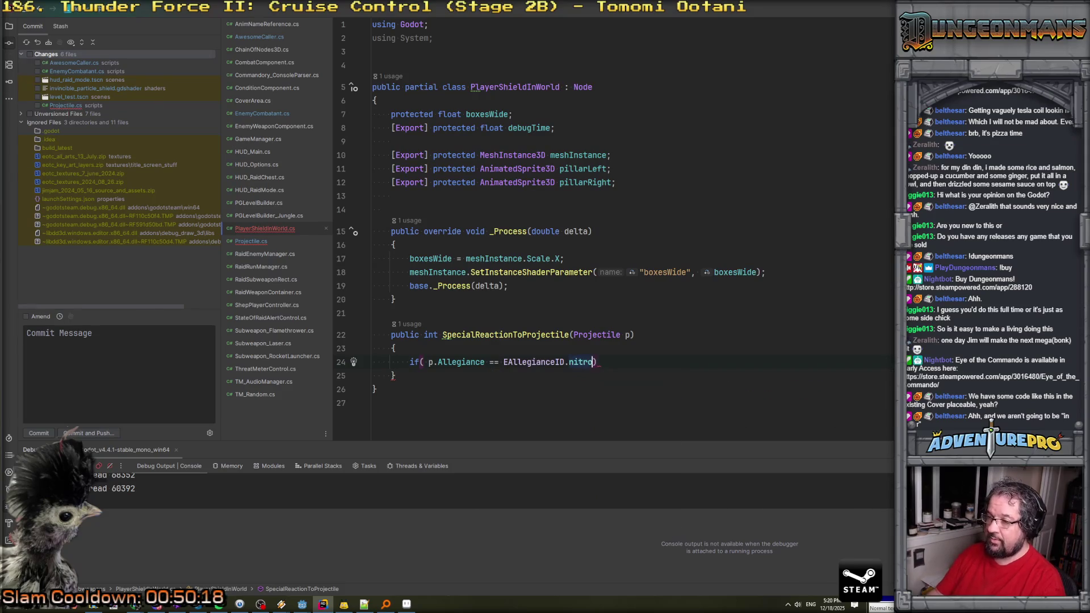
text(|| pro)
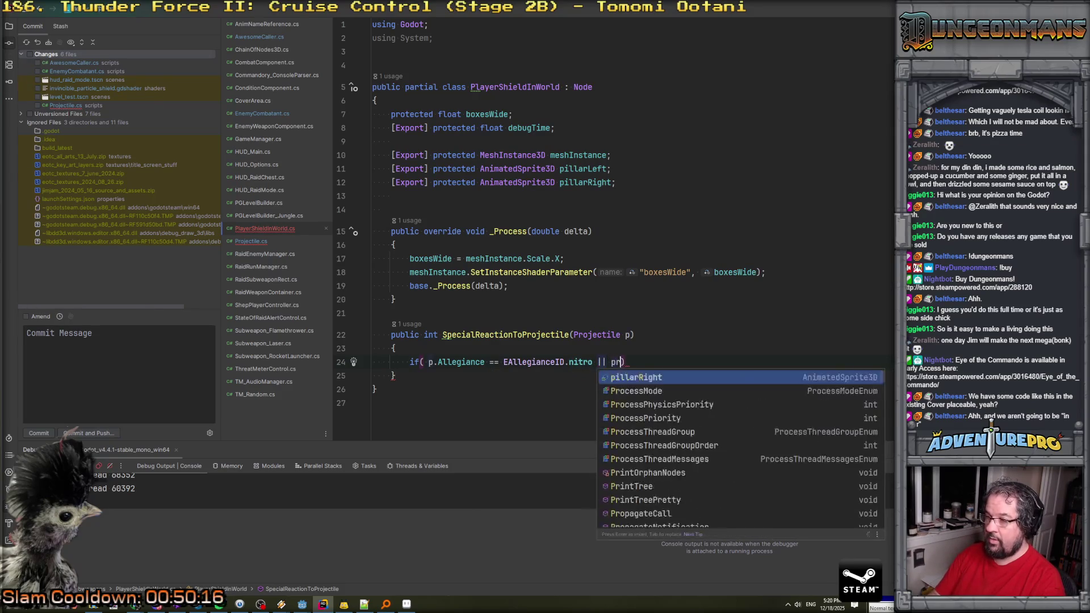
key(BackSpace)
key(BackSpace)
key(BackSpace)
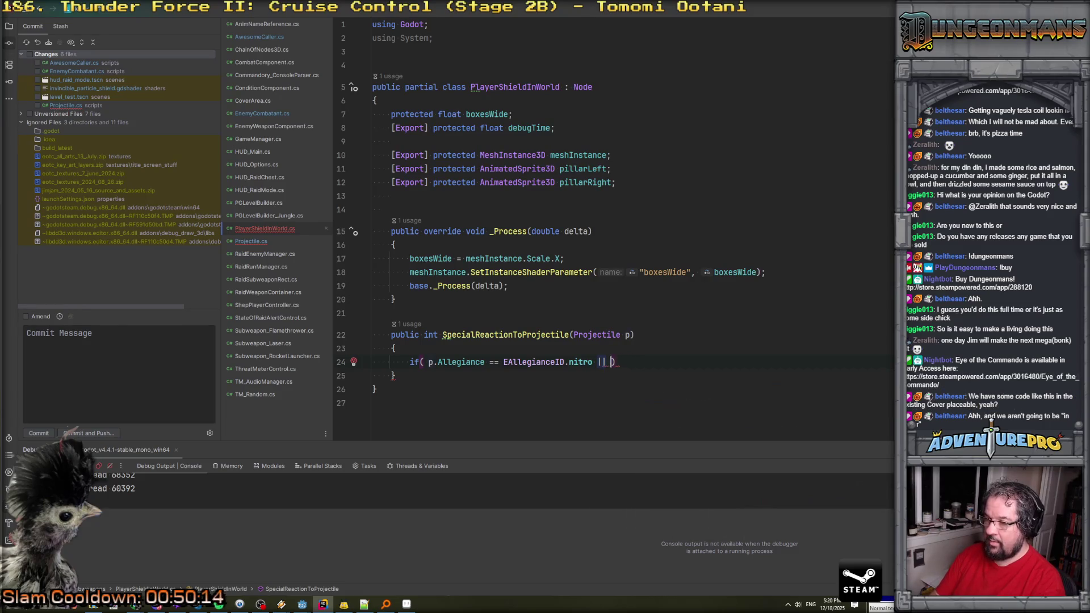
text(p.Allegiance ==)
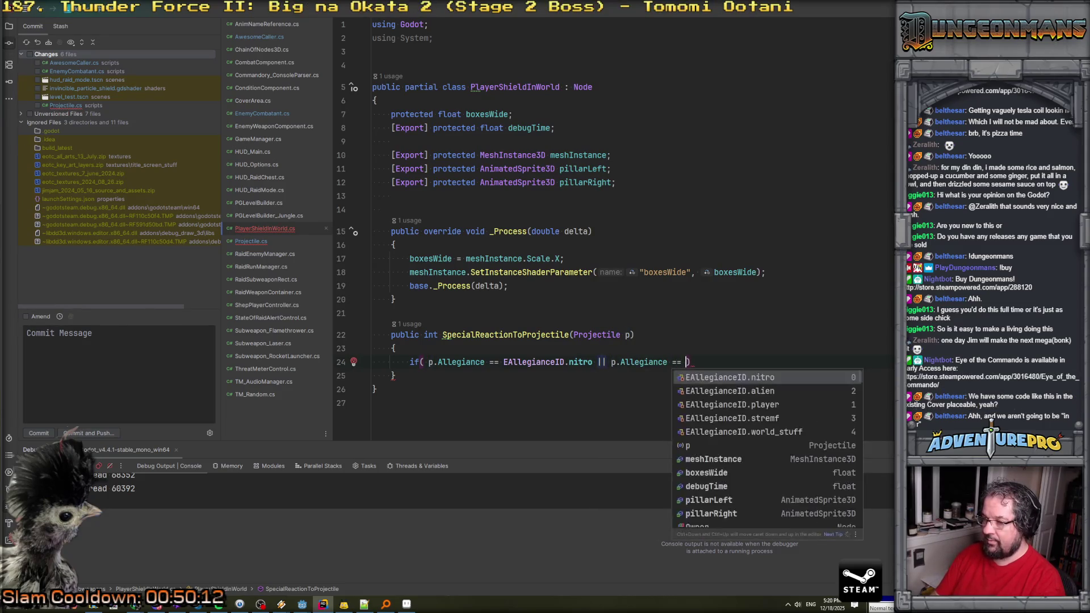
key(Down)
key(Down)
key(Up)
key(Return)
Inside the if, return Projectile.ESpecialCollisionResult.remove_projectile.
click(394, 348)
key(Return)
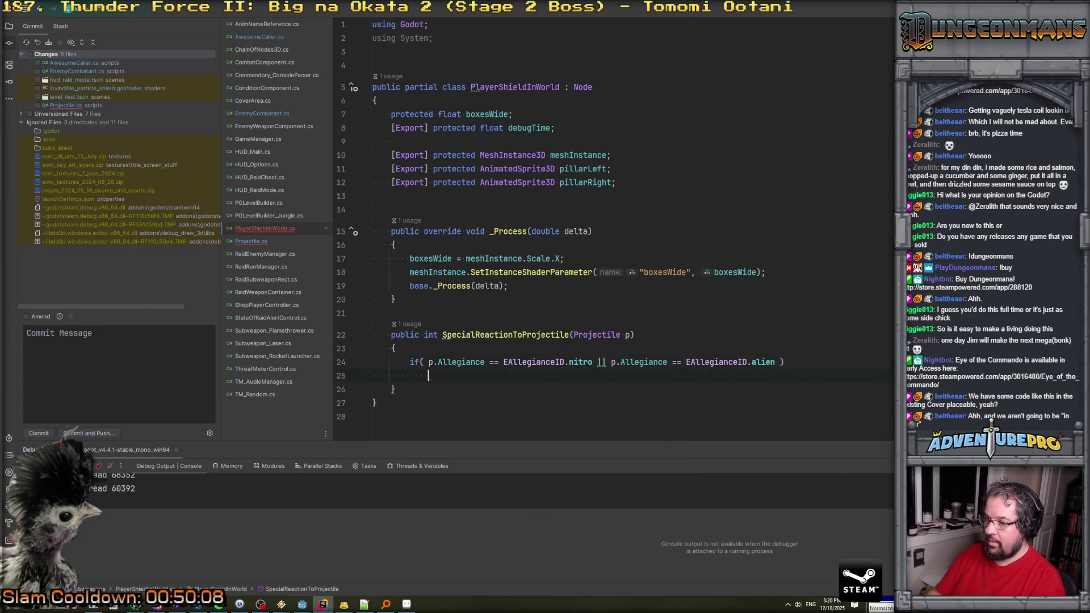
text(return)
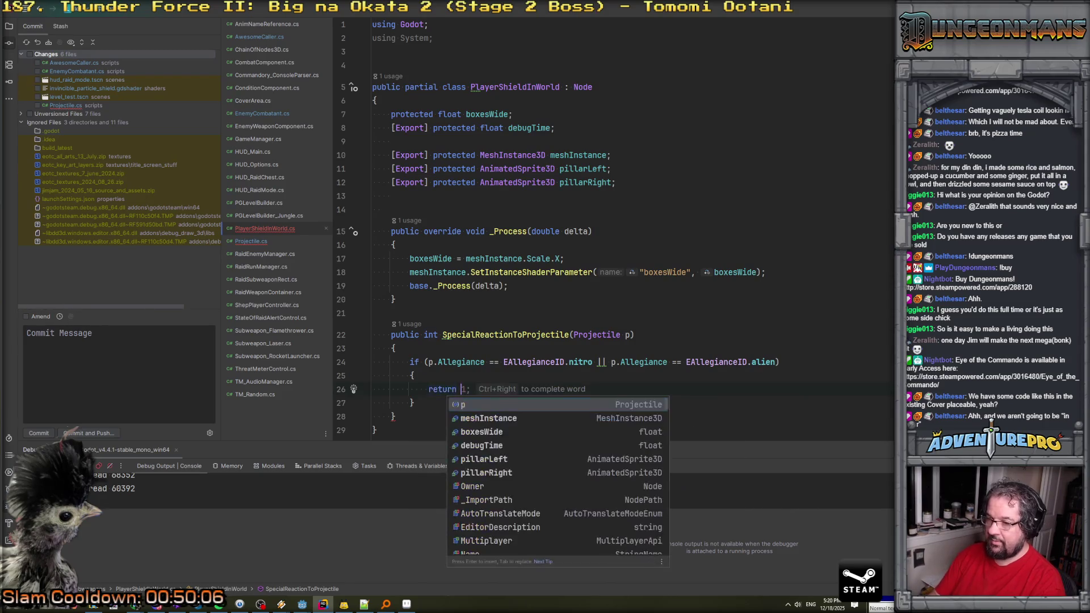
text( EProj)
key(BackSpace)
key(BackSpace)
key(BackSpace)
text(Pro)
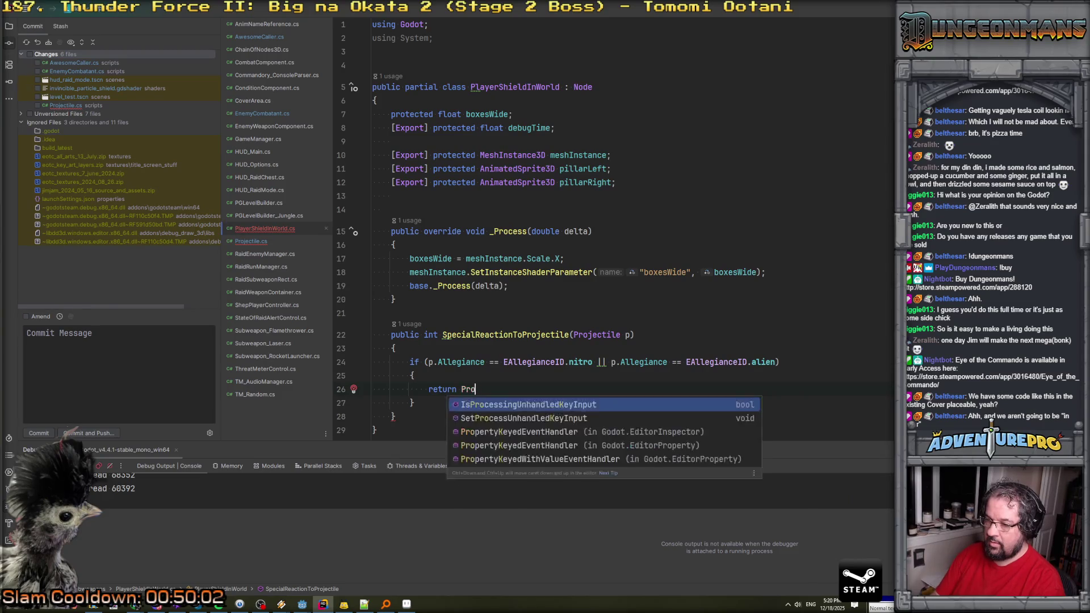
text(jkjectile.EP)
key(BackSpace)
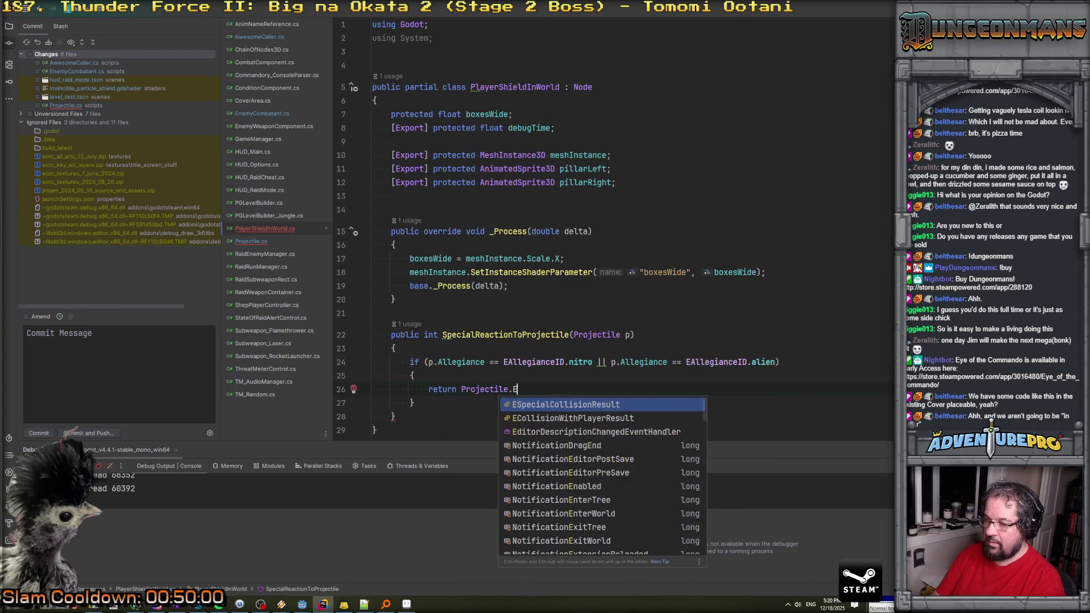
text(S)
key(Return)
text(.)
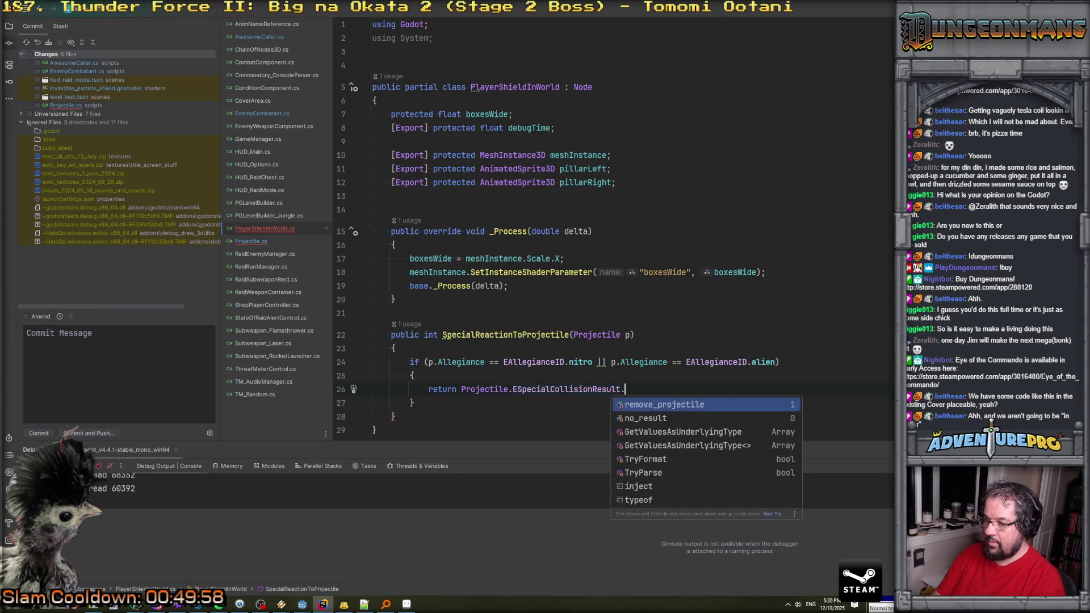
key(Return)
text(;)
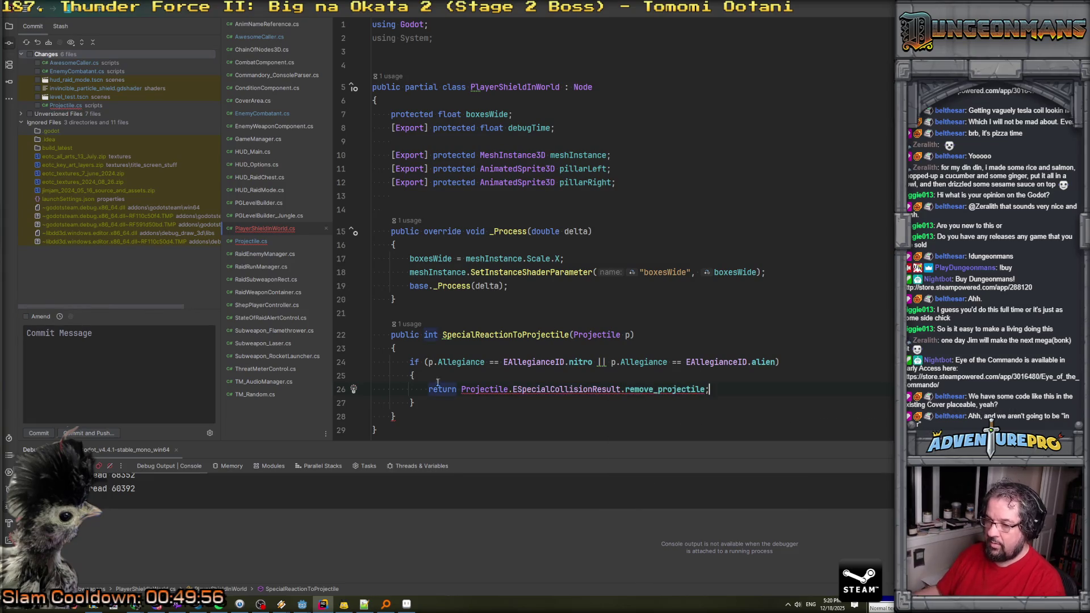
Cast that return value to int and add a default return 0; after the if block.
click(462, 389)
text((int))
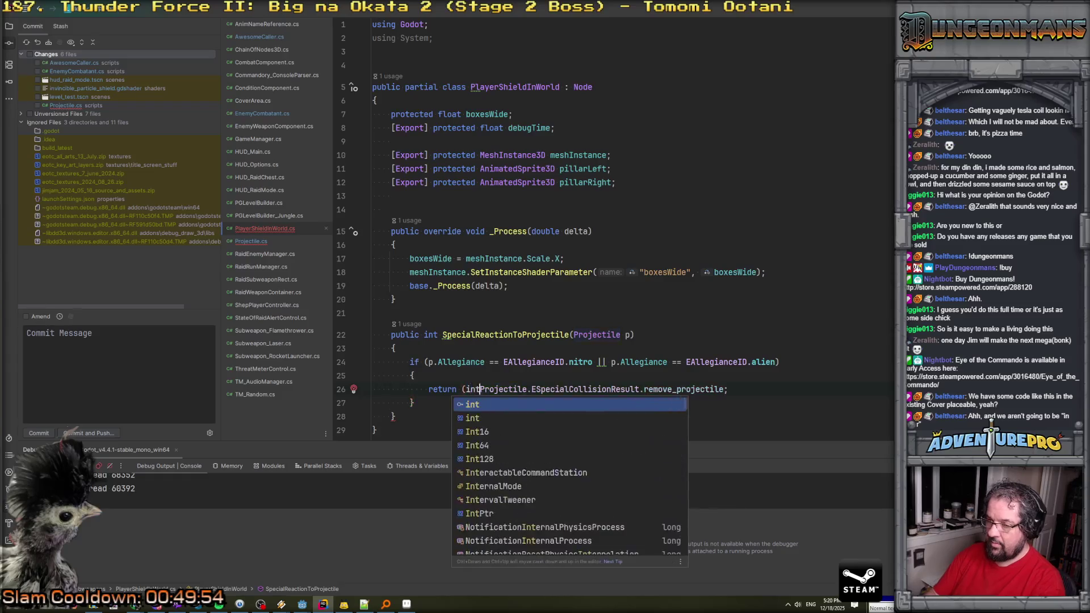
key(Escape)
scroll(463, 392, down, 3)
key(Down)
key(End)
key(Return)
key(Return)
text(return 0;)
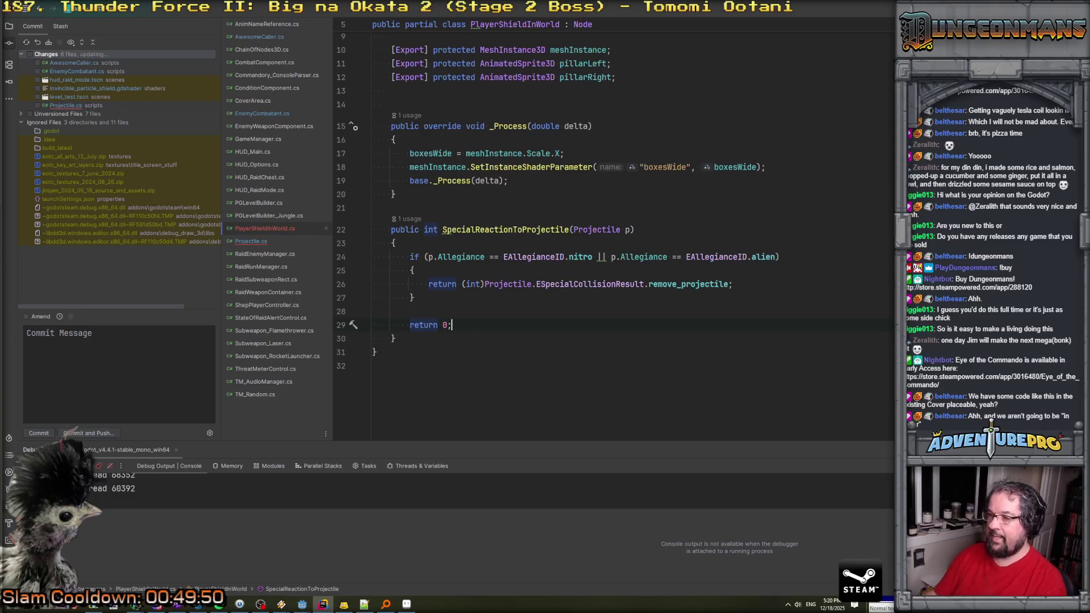
click(250, 241)
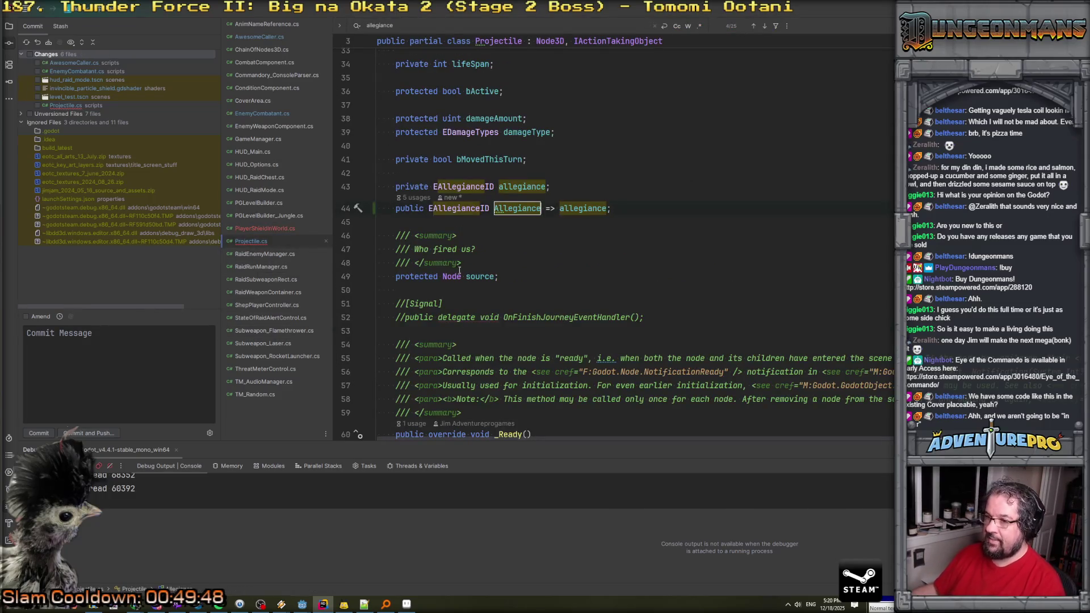
scroll(458, 270, down, 5)
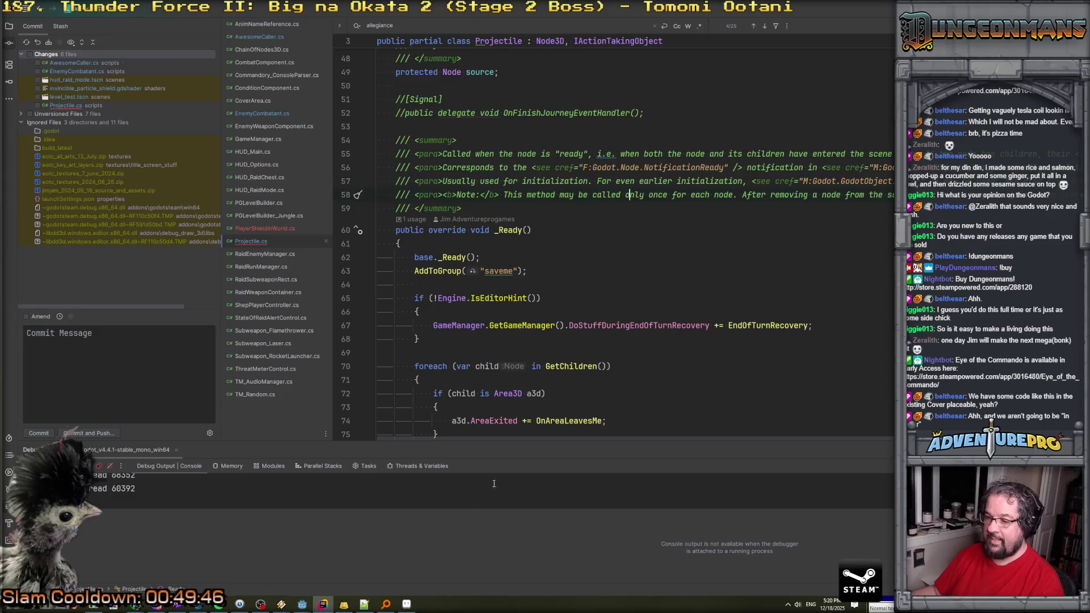
Bring Godot's player_portable_shield scene to the front and start a .NET project build.
mouse_move(302, 604)
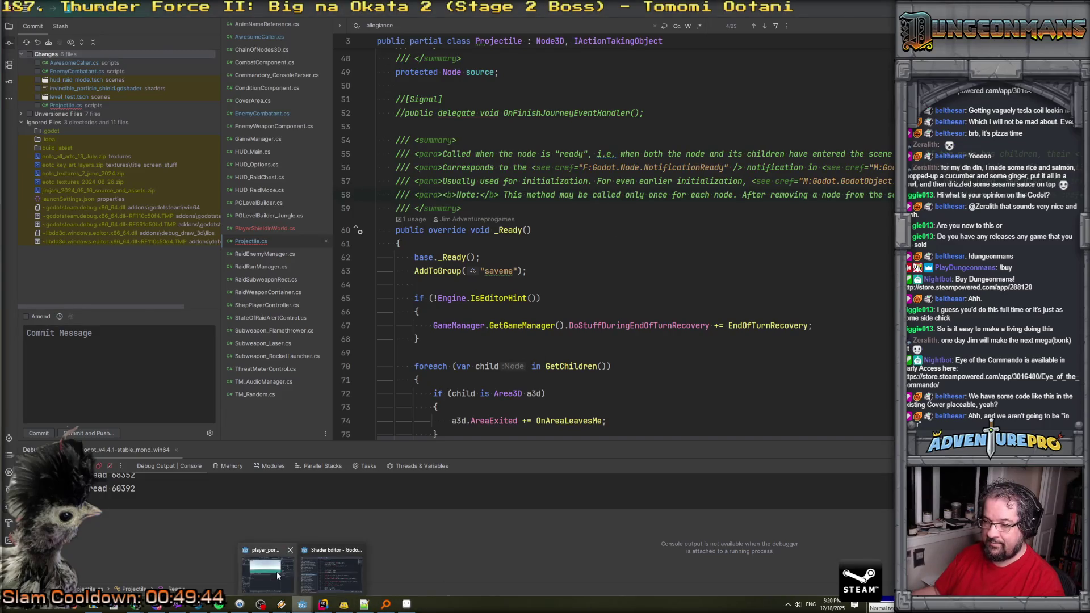
click(277, 576)
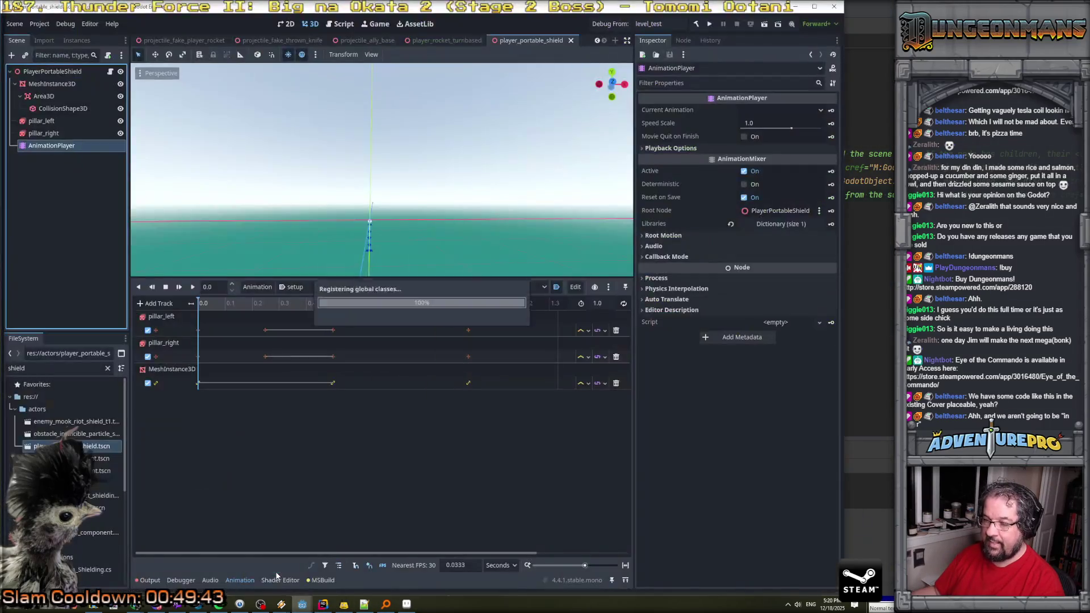
click(612, 25)
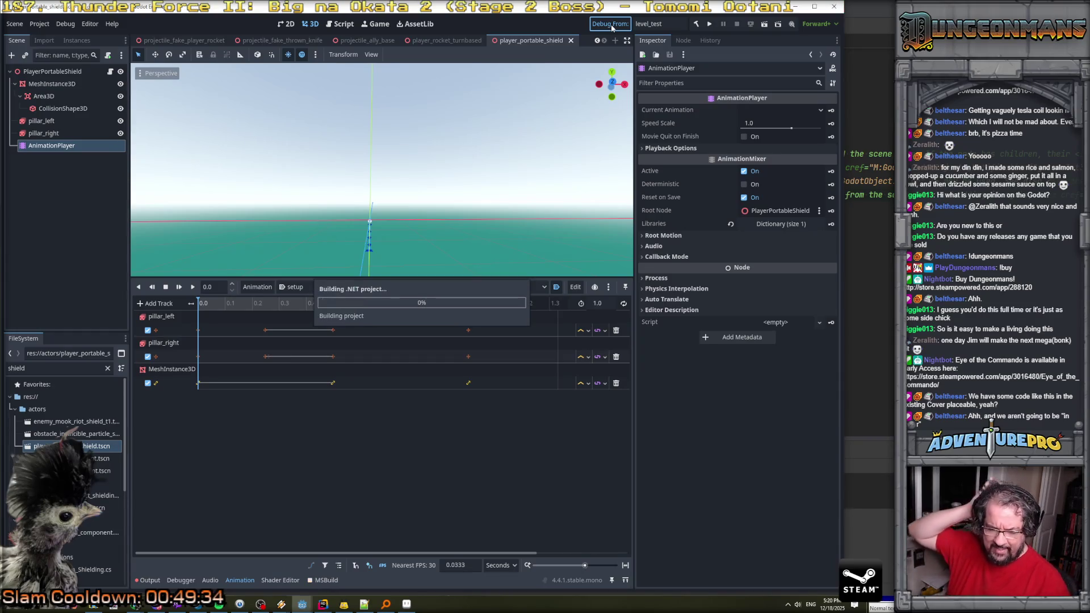
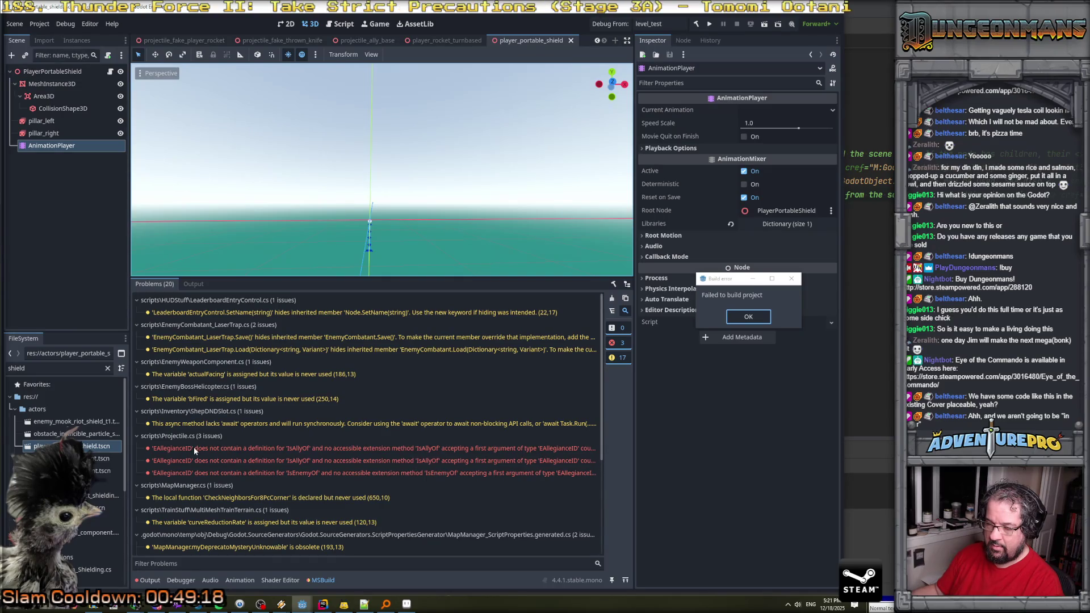
Open the Projectile.cs error and look up the IsAllyOf definition in Allegiance.cs.
double_click(240, 463)
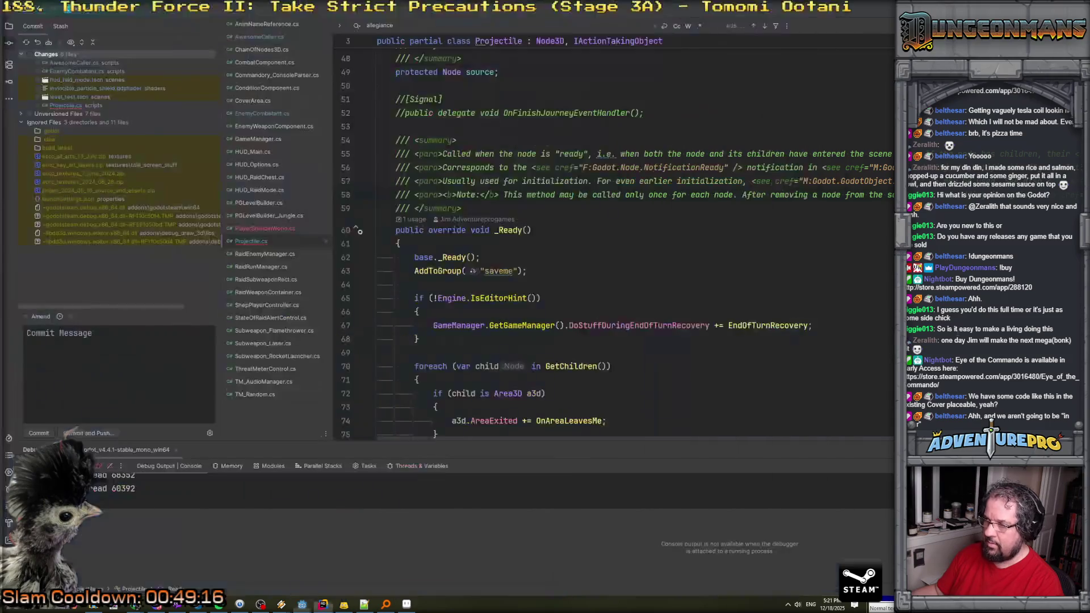
scroll(545, 301, down, 20)
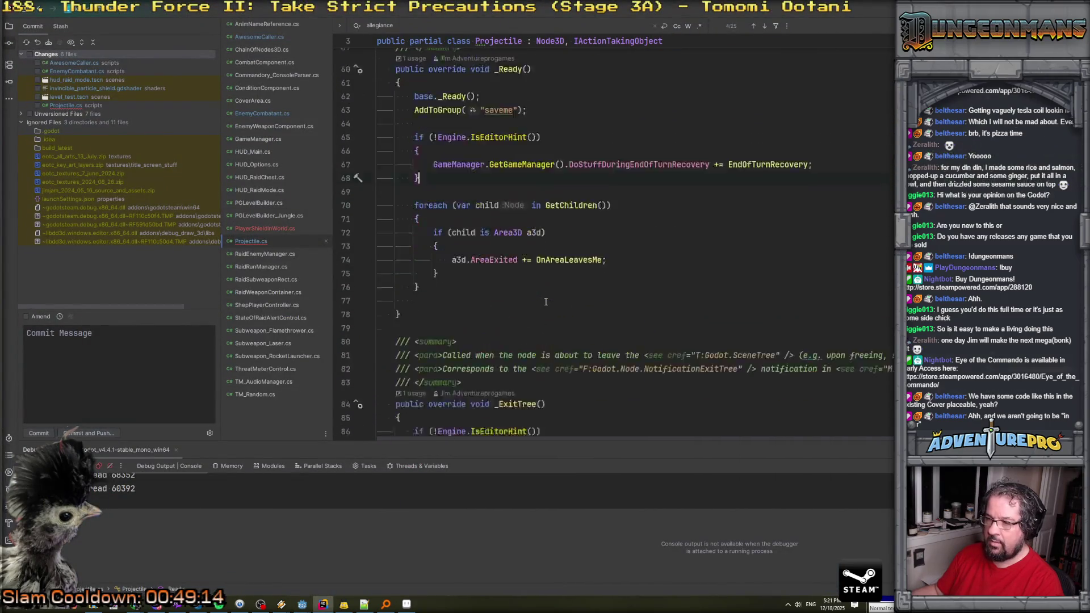
scroll(545, 302, down, 19)
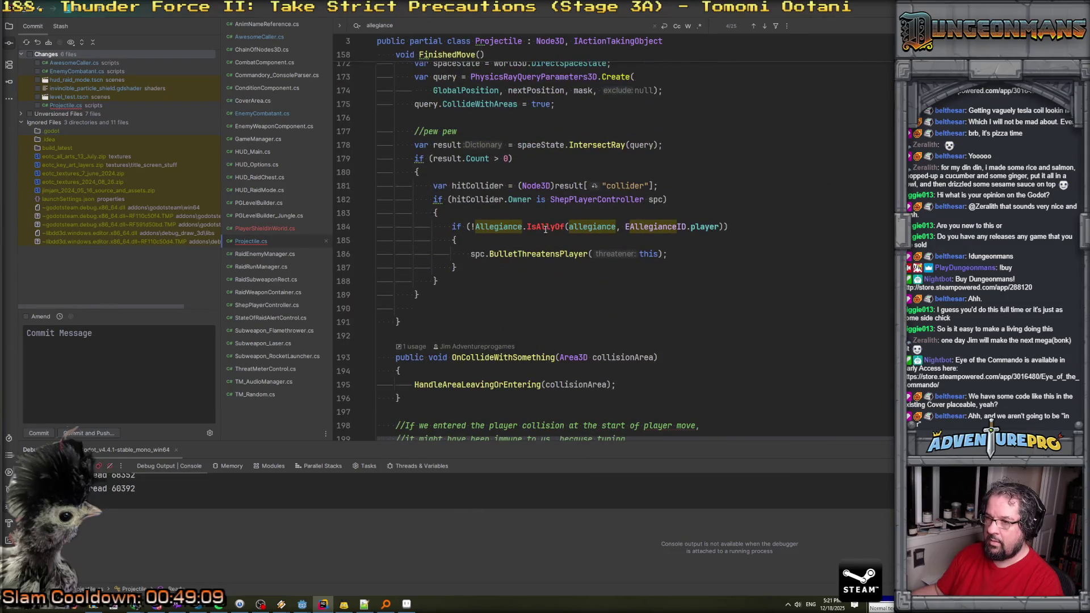
key(ctrl+shift+f)
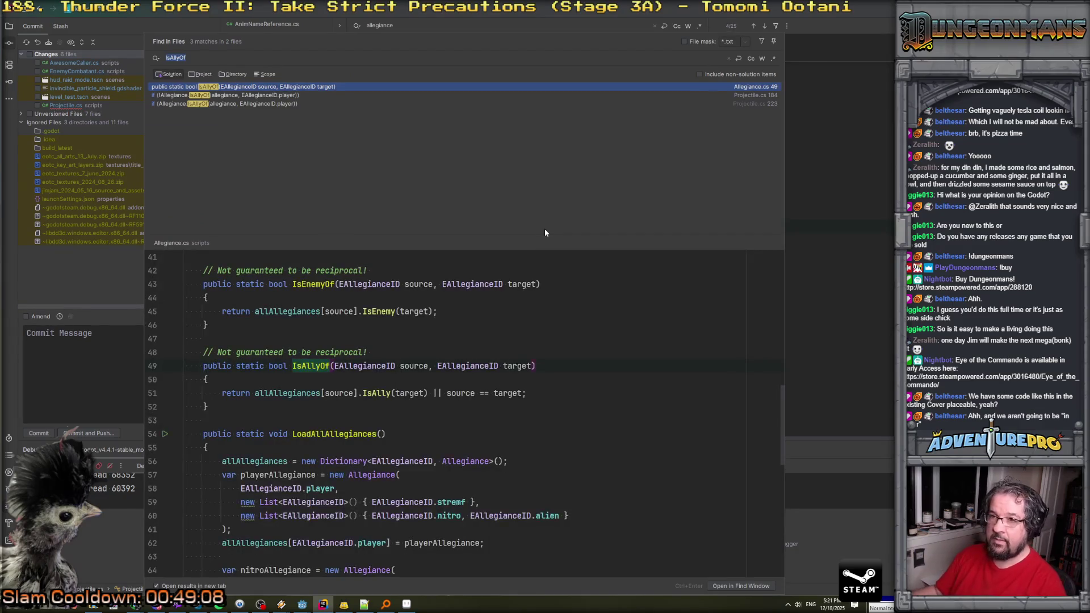
key(Return)
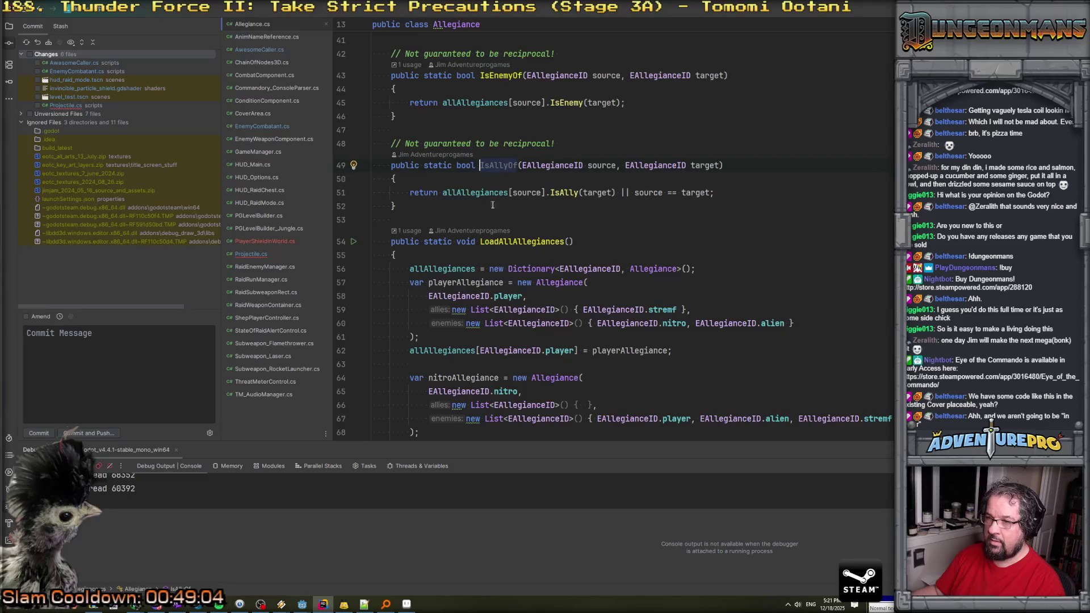
key(ctrl+minus)
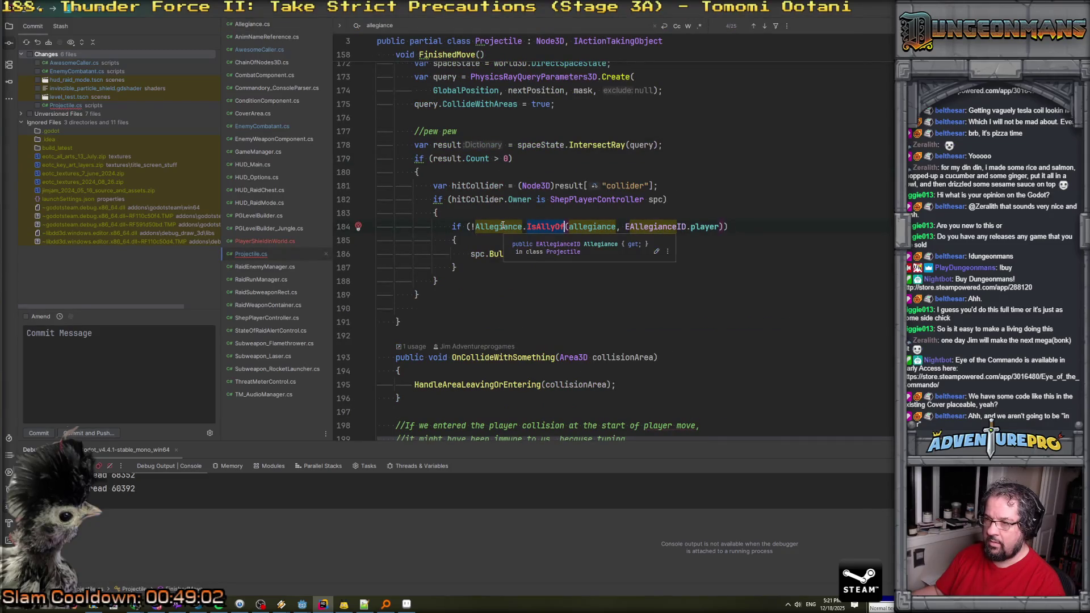
Rename the projectile's Allegiance property to GetAllegiance, then open PlayerShieldInWorld.cs.
click(537, 227)
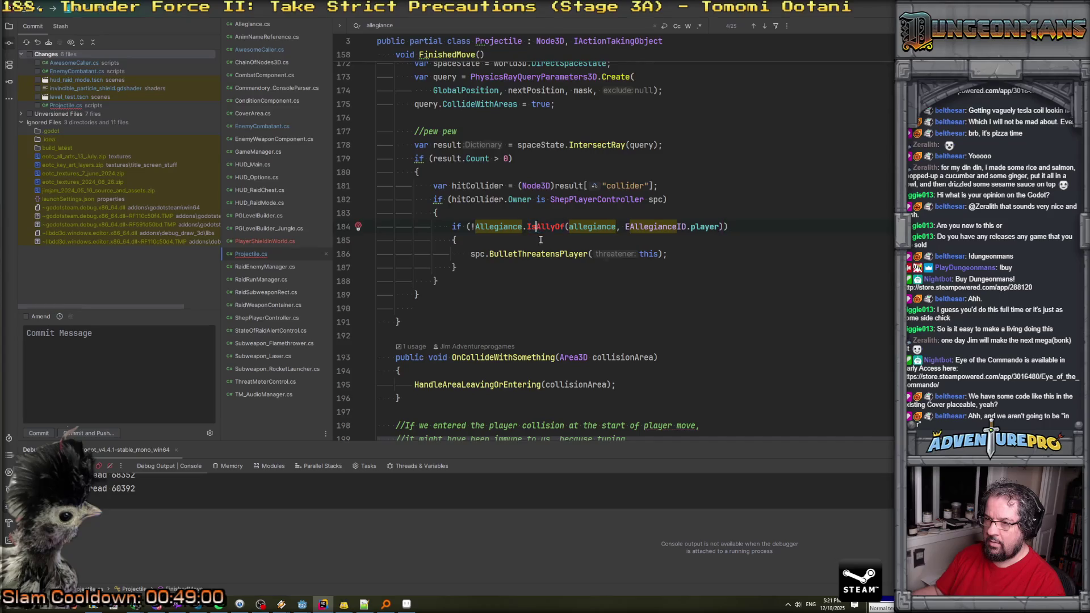
ctrl+click(492, 228)
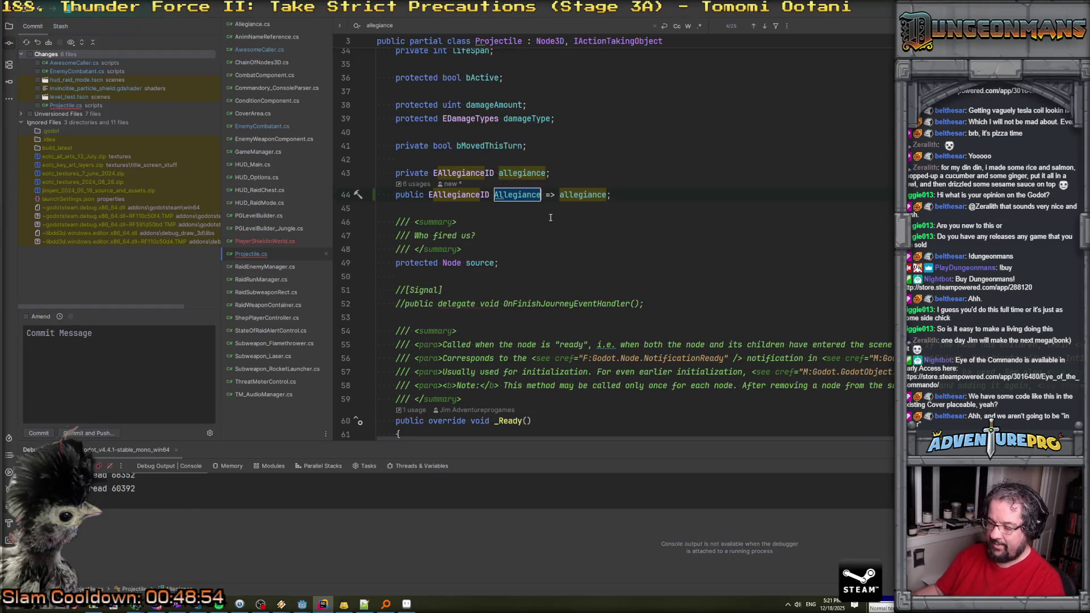
text(GetAllegi)
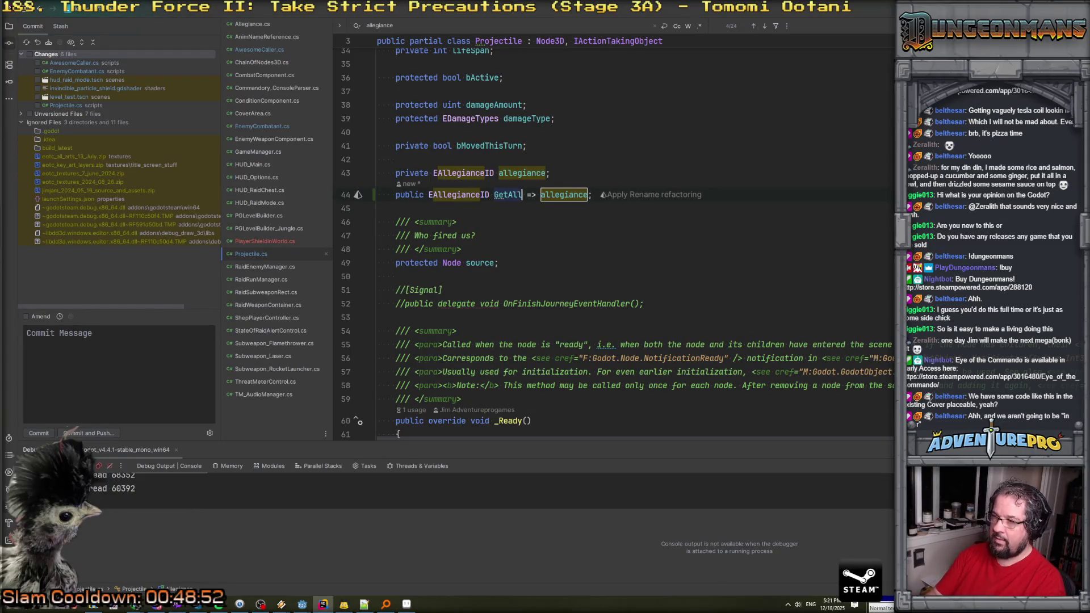
text(ance)
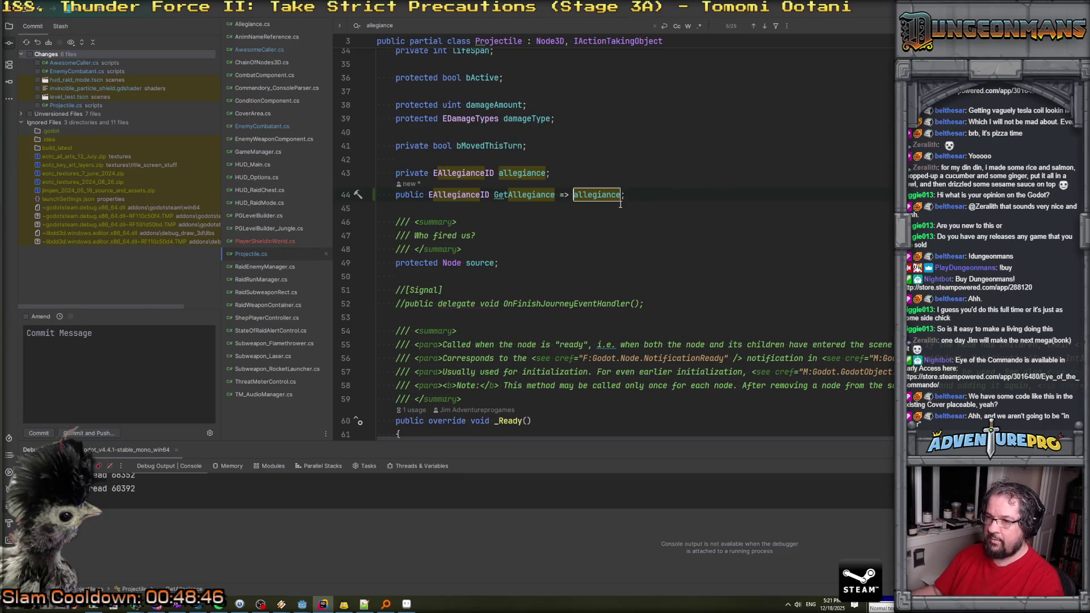
click(260, 241)
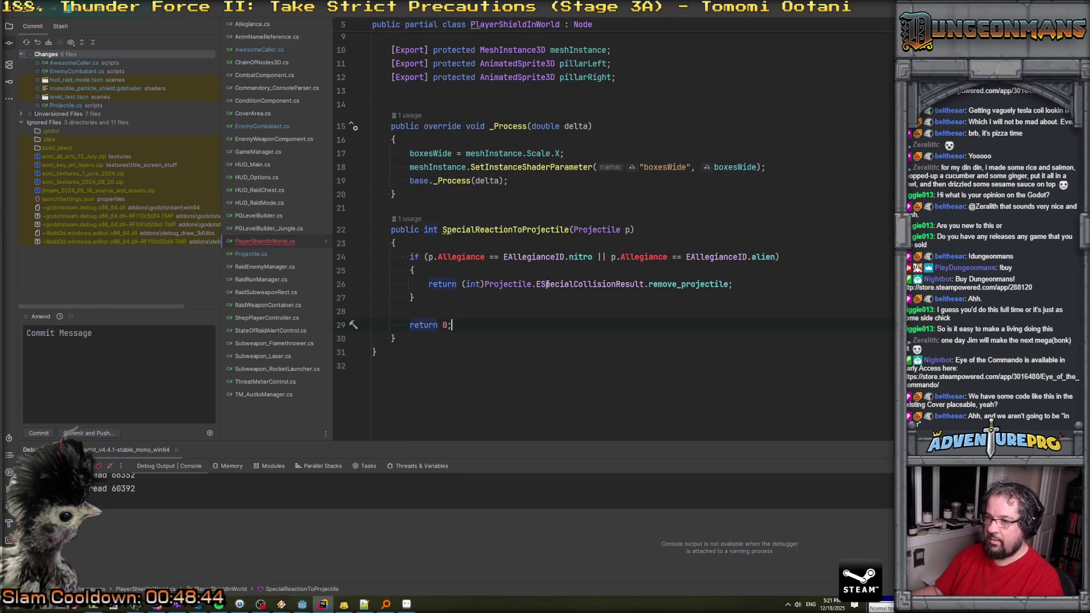
Change both p.Allegiance checks on line 24 to p.GetAllegiance() calls, then switch to Godot.
text(Get)
key(Escape)
text(Get)
key(Escape)
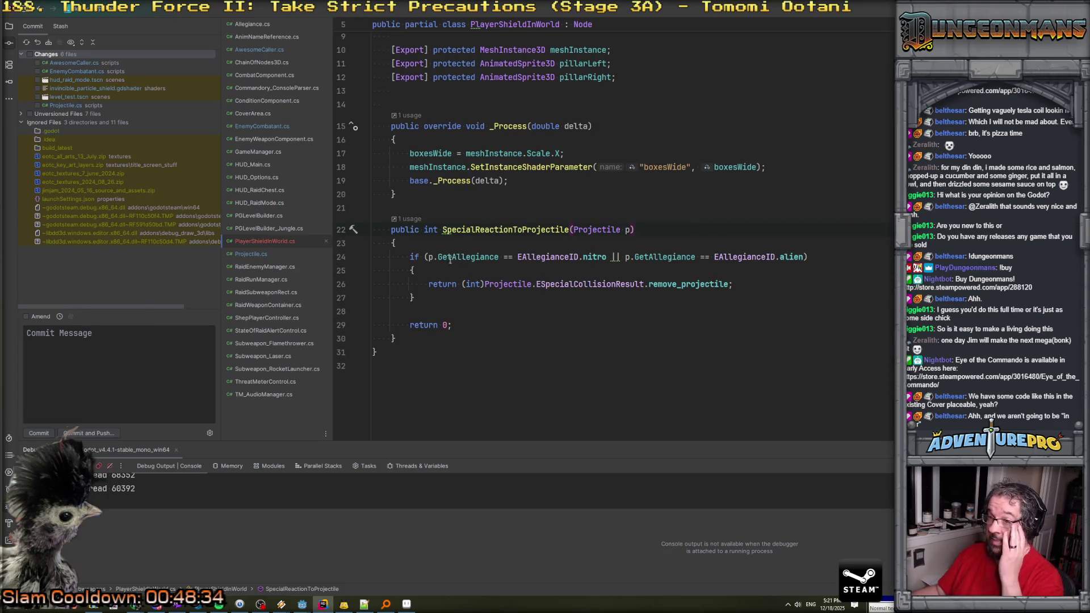
ctrl+click(483, 257)
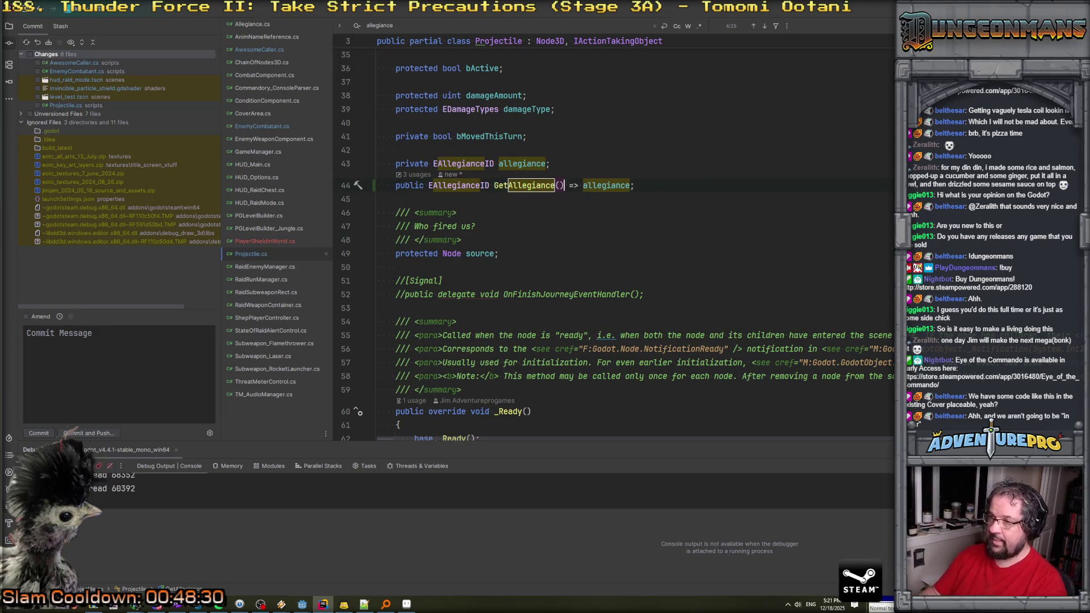
key(ctrl+alt+Left)
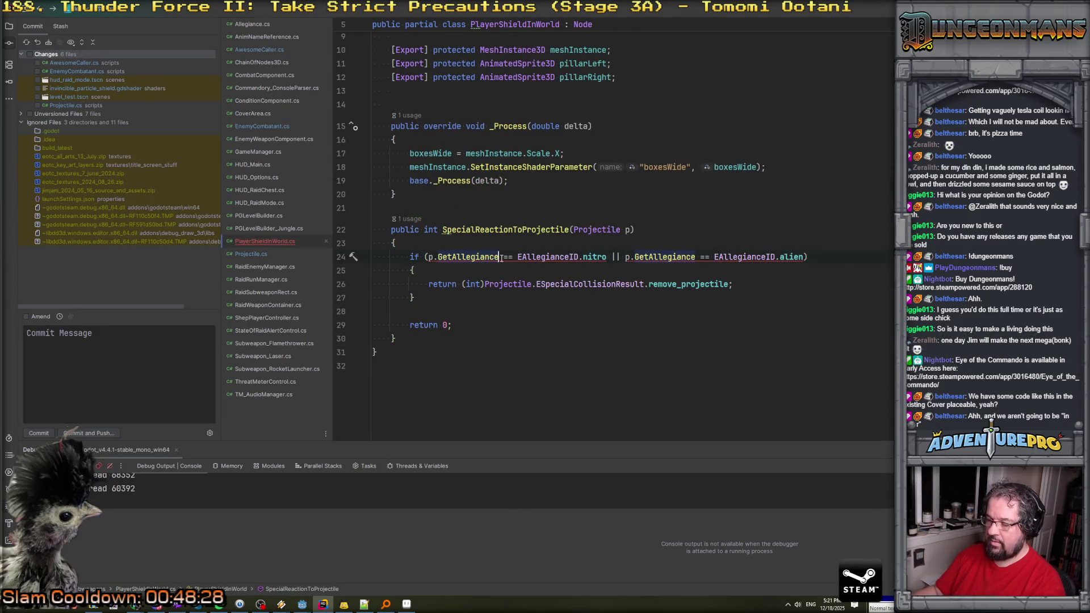
text(())
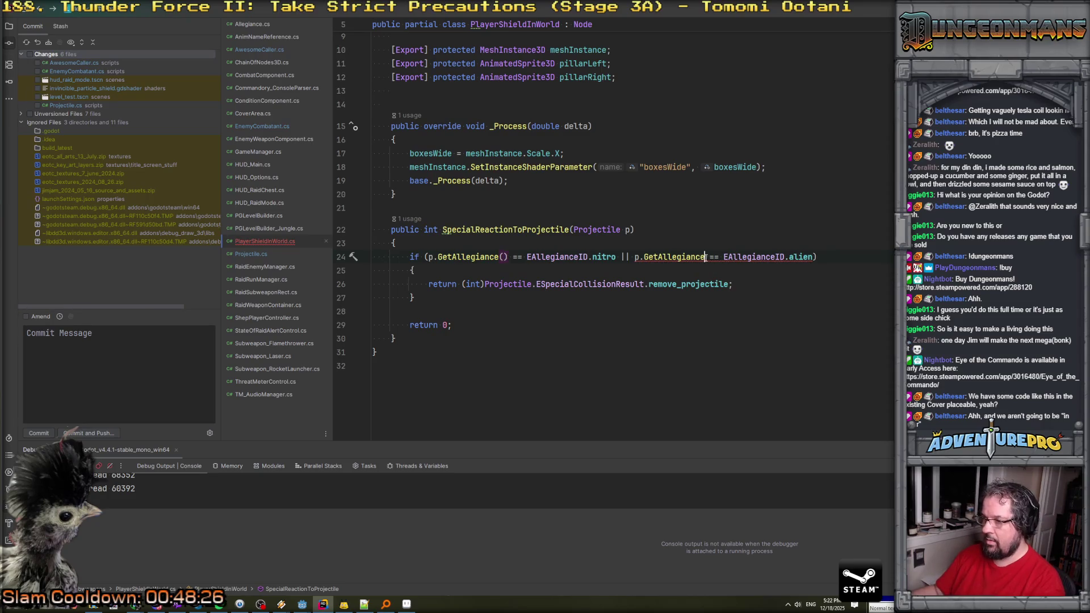
text(())
click(724, 231)
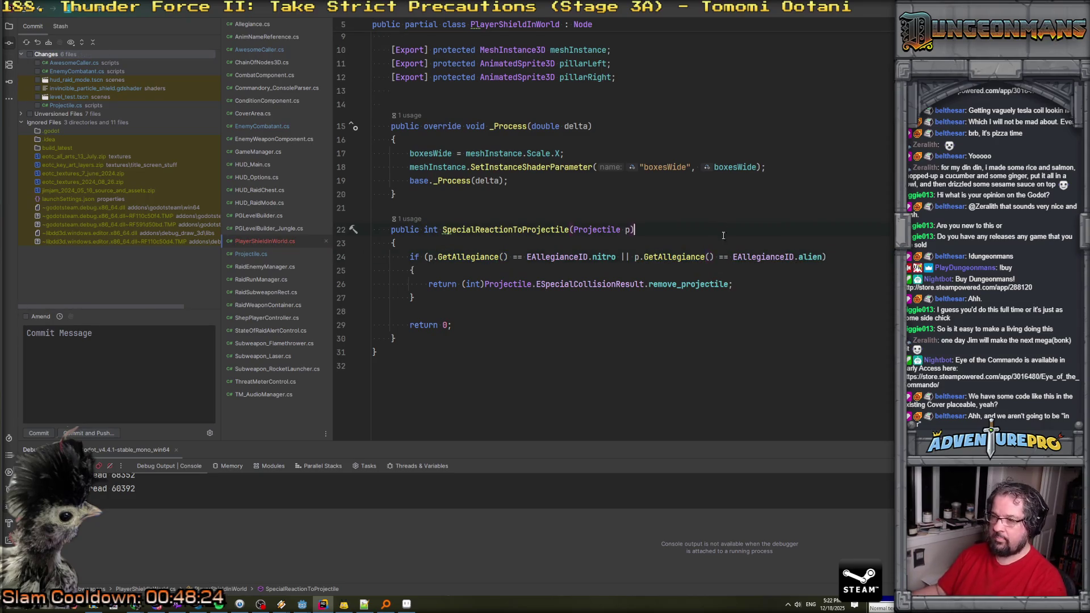
mouse_move(302, 604)
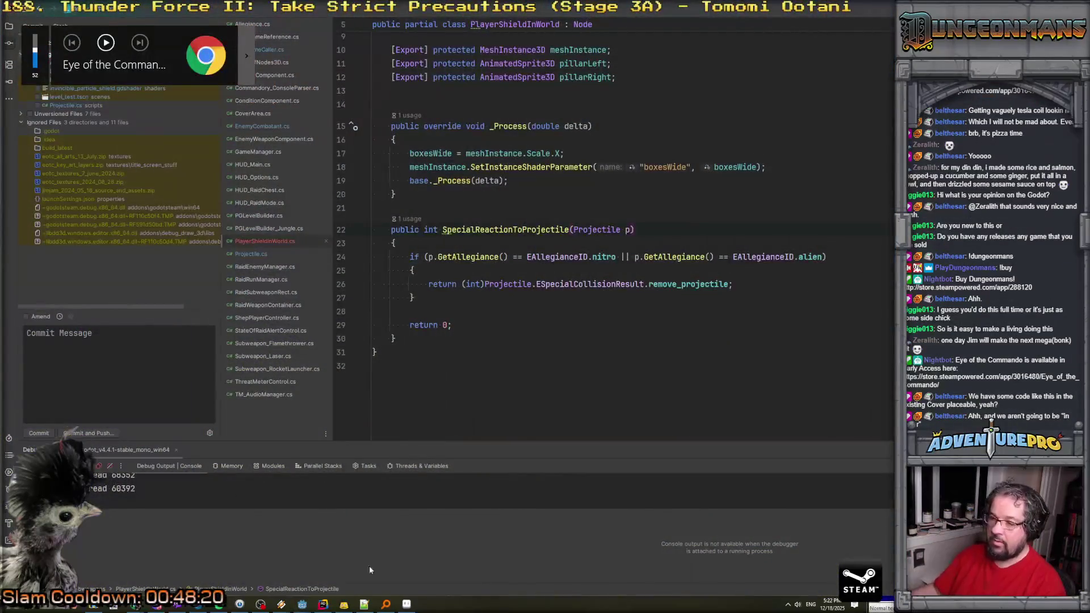
click(303, 604)
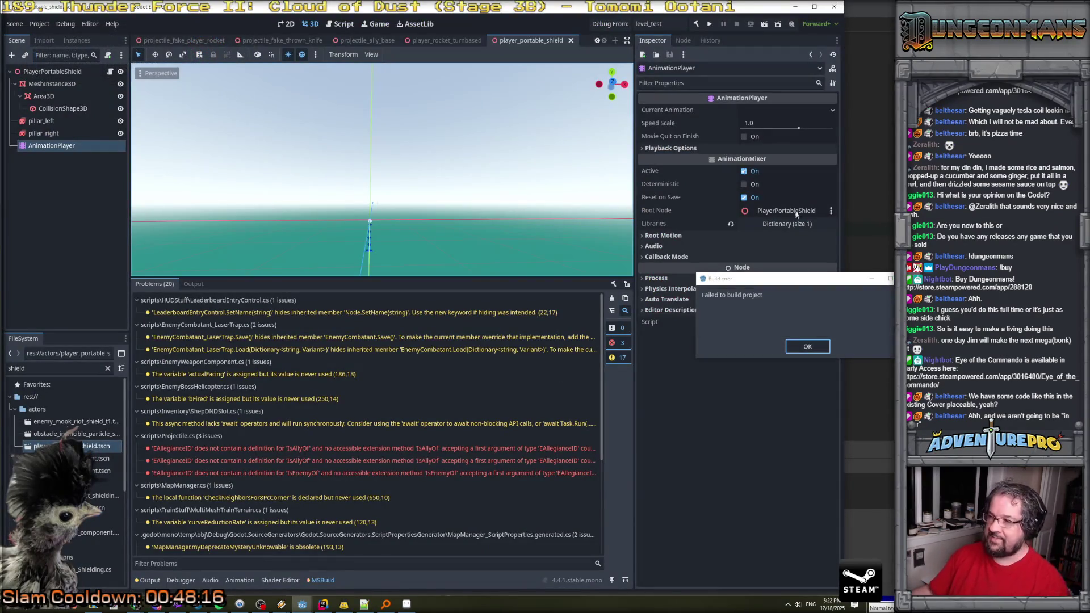
Dismiss the failed build message, rebuild the .NET project and run the game with F5.
click(797, 343)
click(695, 24)
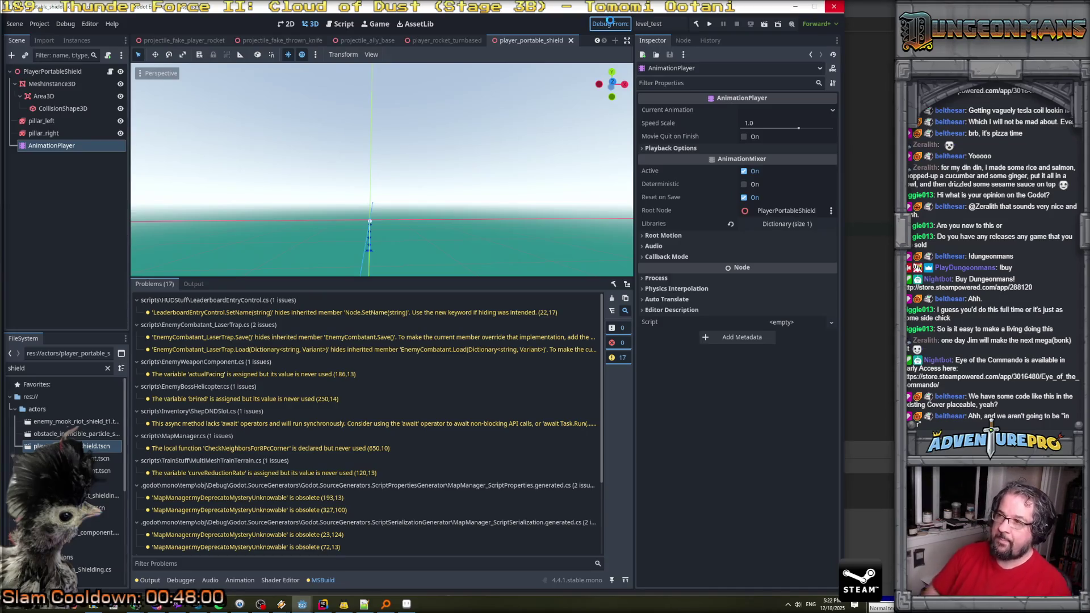
key(F5)
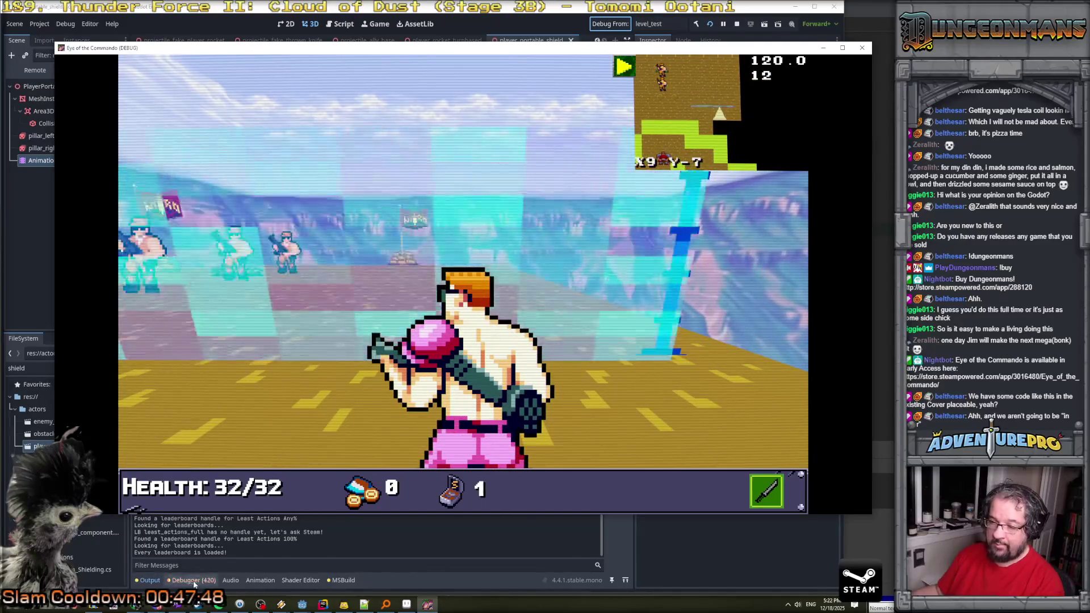
Inspect the newest NullReferenceException errors from PlayerShieldInWorld._Process, then return to Rider.
click(193, 580)
mouse_move(325, 425)
scroll(389, 426, down, 5)
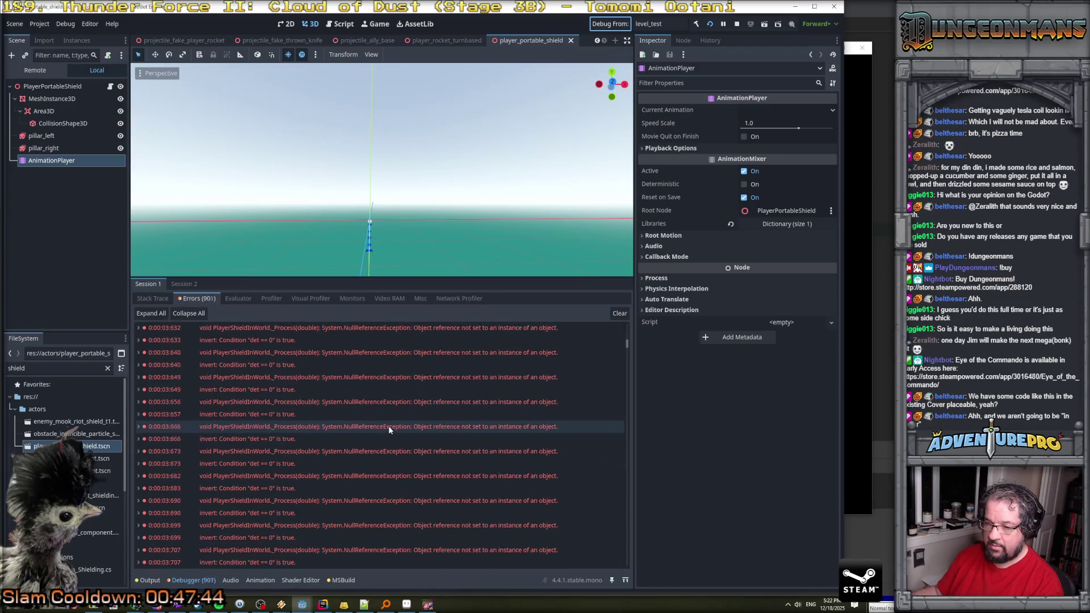
scroll(389, 426, down, 5)
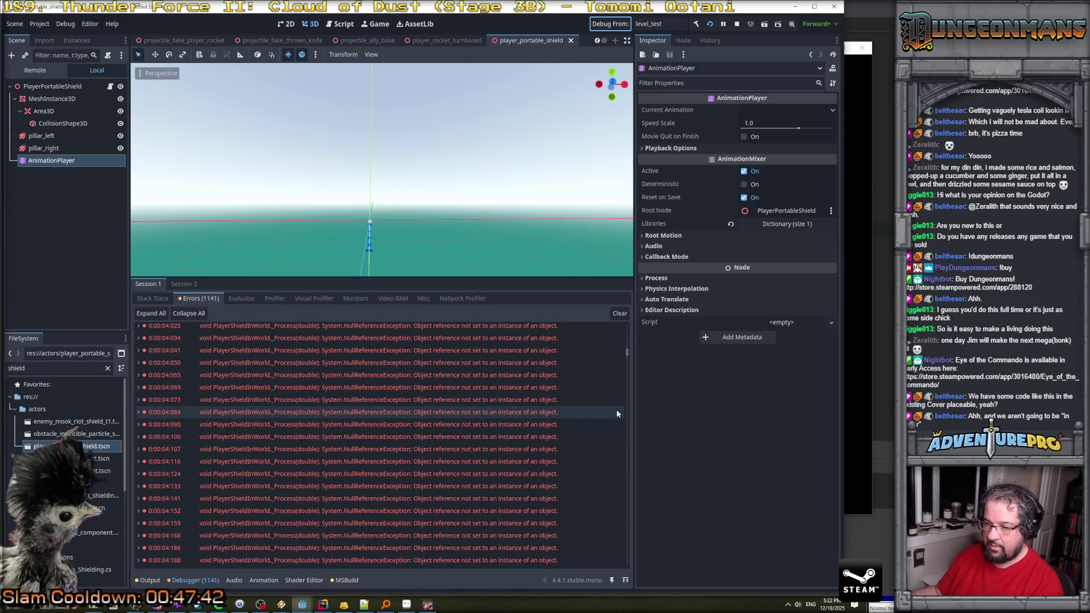
drag(627, 350, 629, 562)
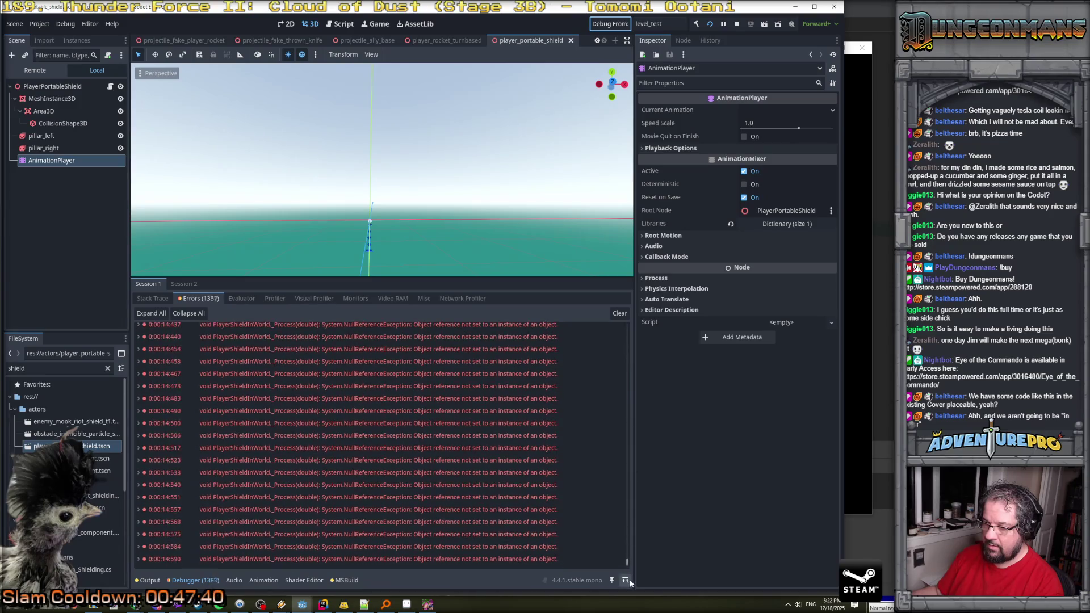
key(alt+Tab)
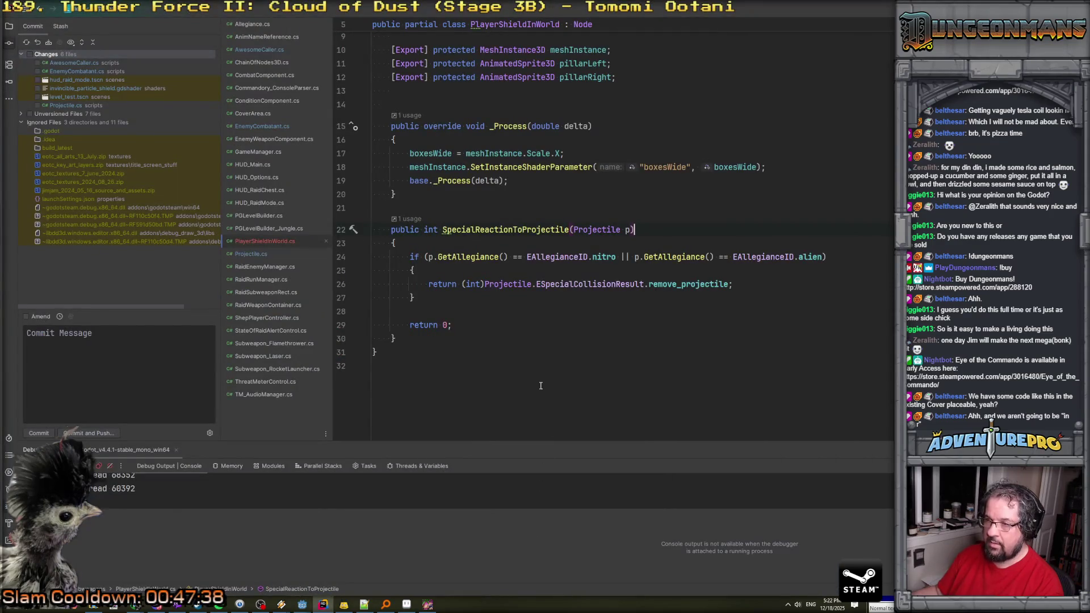
key(alt+Tab)
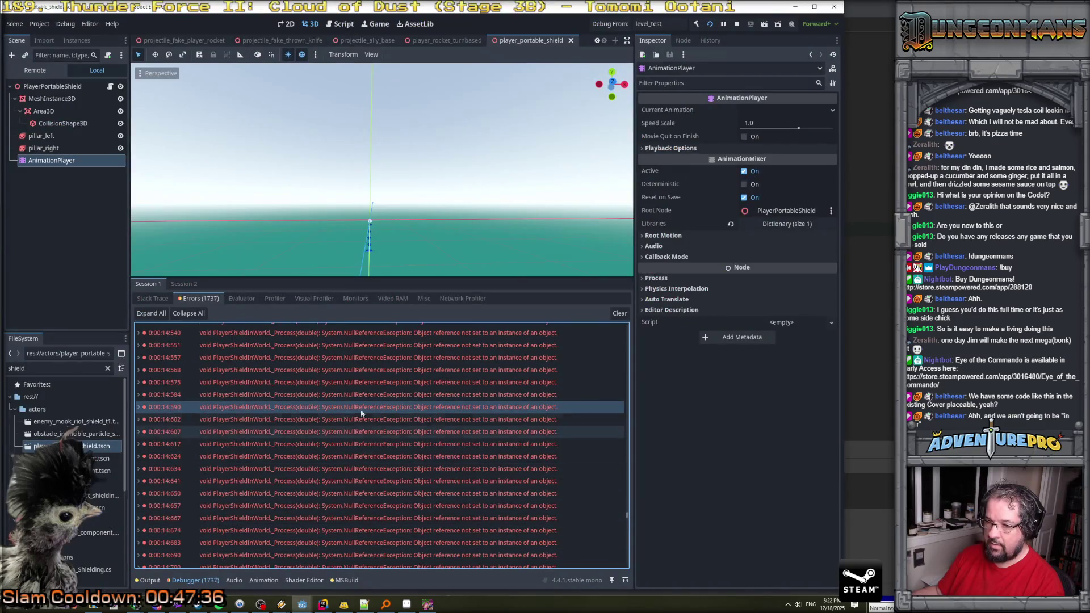
click(139, 407)
key(alt+Tab)
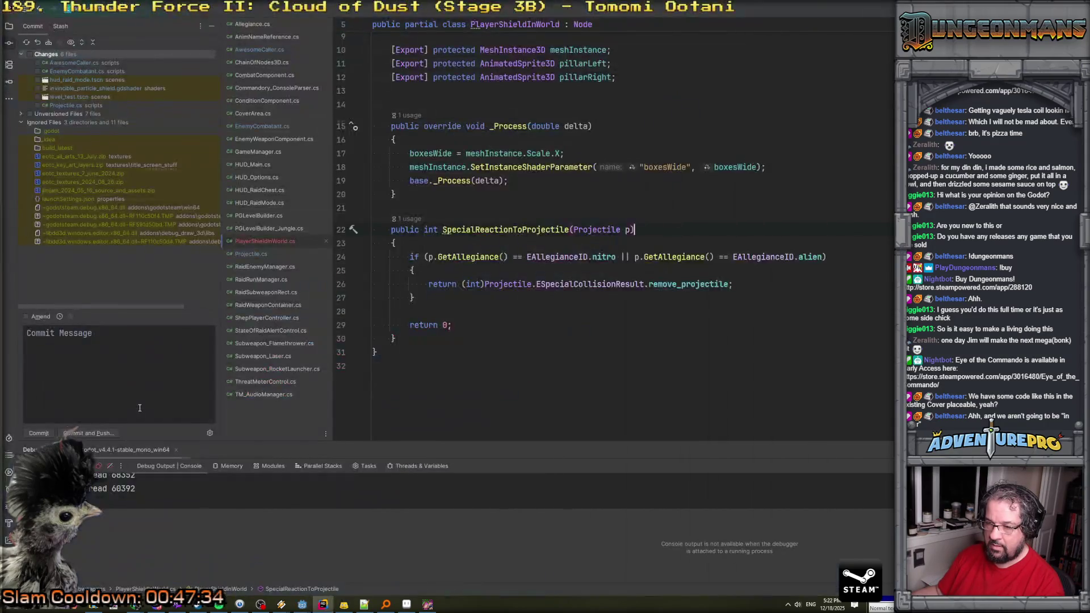
key(alt+Tab)
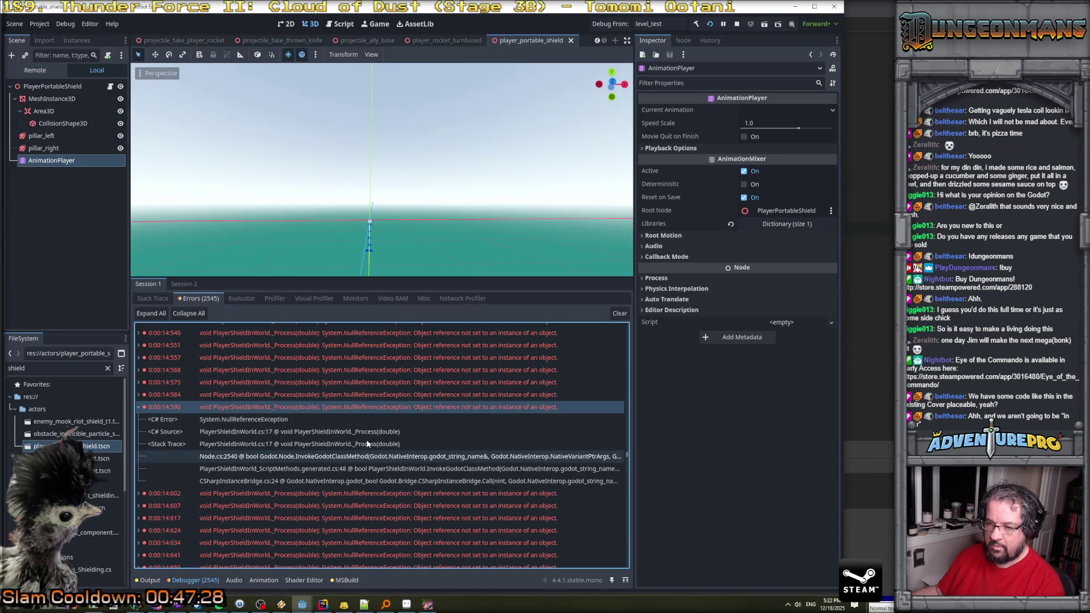
key(alt+Tab)
scroll(459, 243, up, 2)
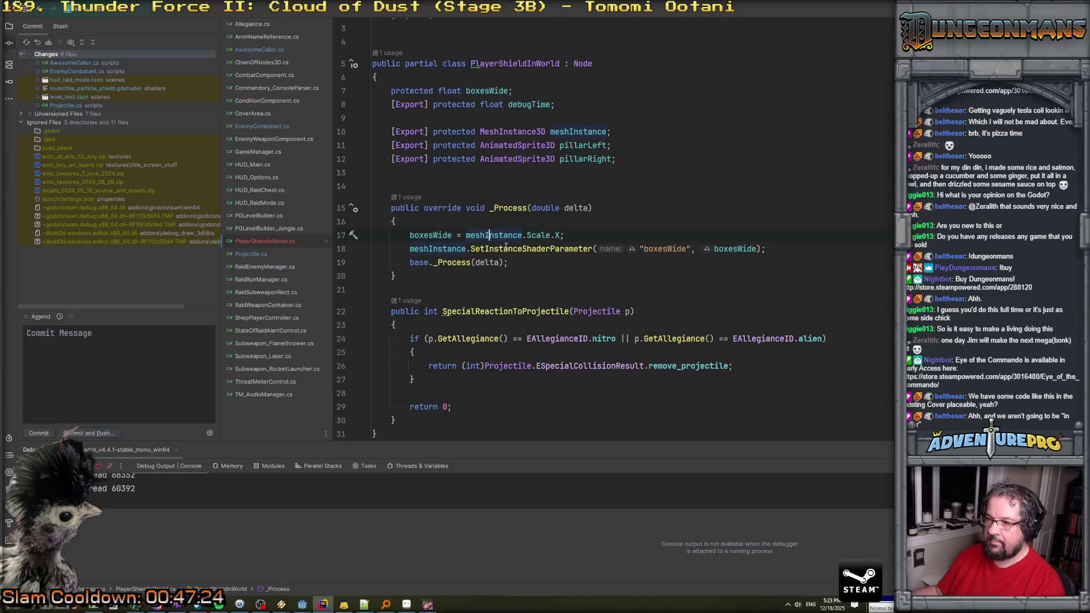
key(alt+Tab)
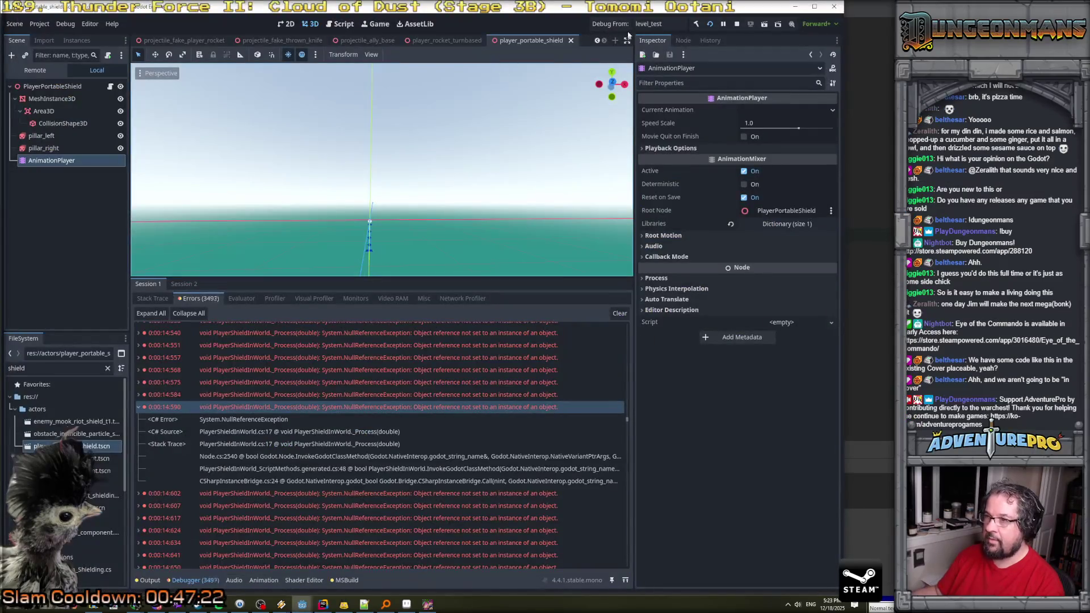
click(736, 24)
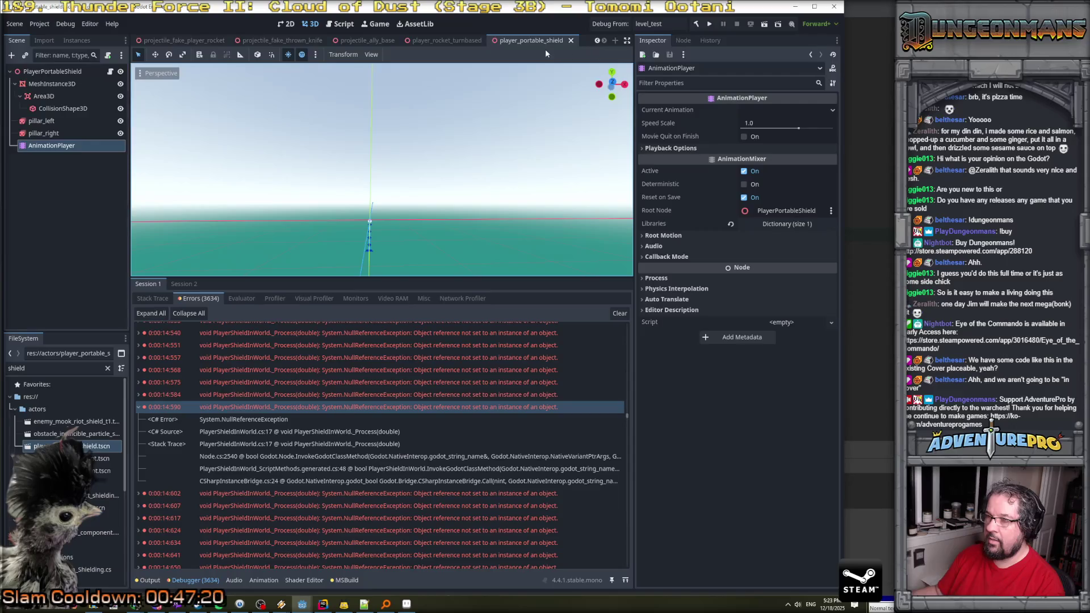
Assign MeshInstance3D, pillar_left and pillar_right to the shield's fields, save, and relaunch the game.
click(57, 74)
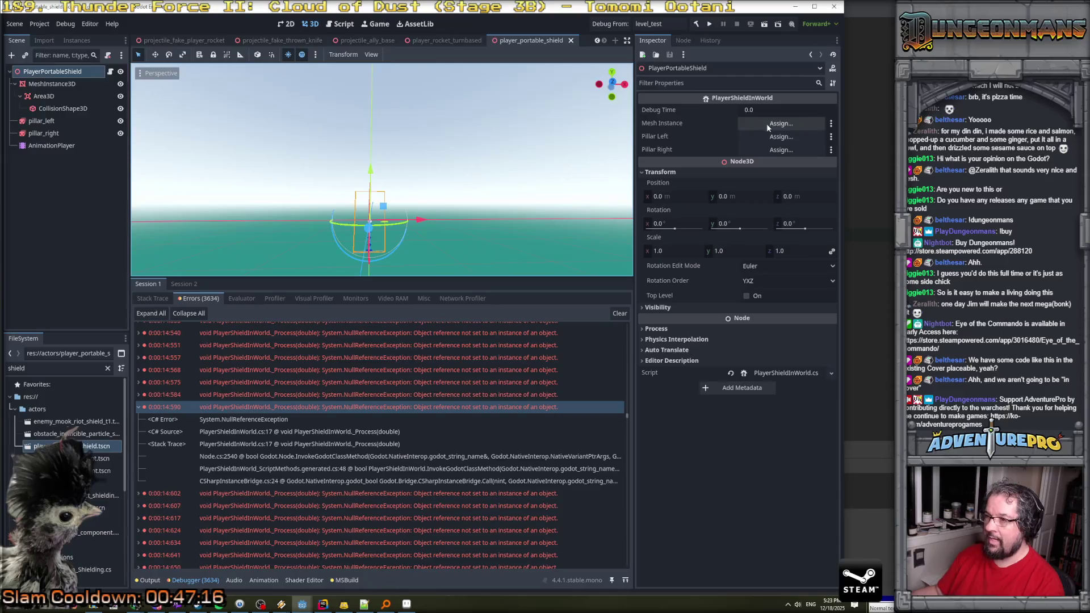
drag(52, 83, 747, 124)
mouse_move(41, 121)
mouse_down()
mouse_move(119, 80)
mouse_move(757, 136)
mouse_up()
drag(62, 134, 754, 152)
key(ctrl+s)
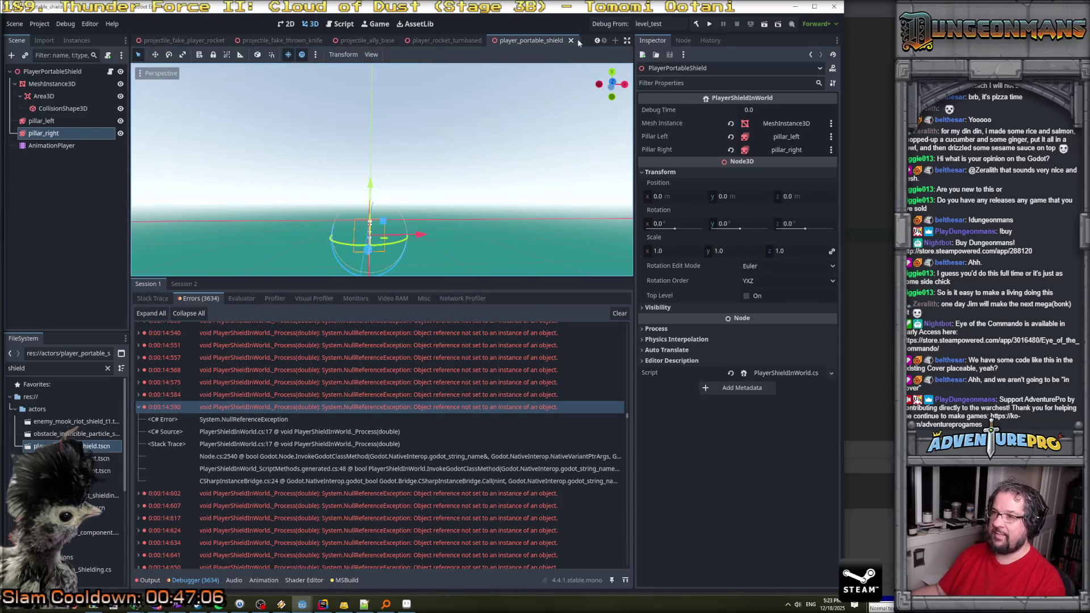
click(608, 27)
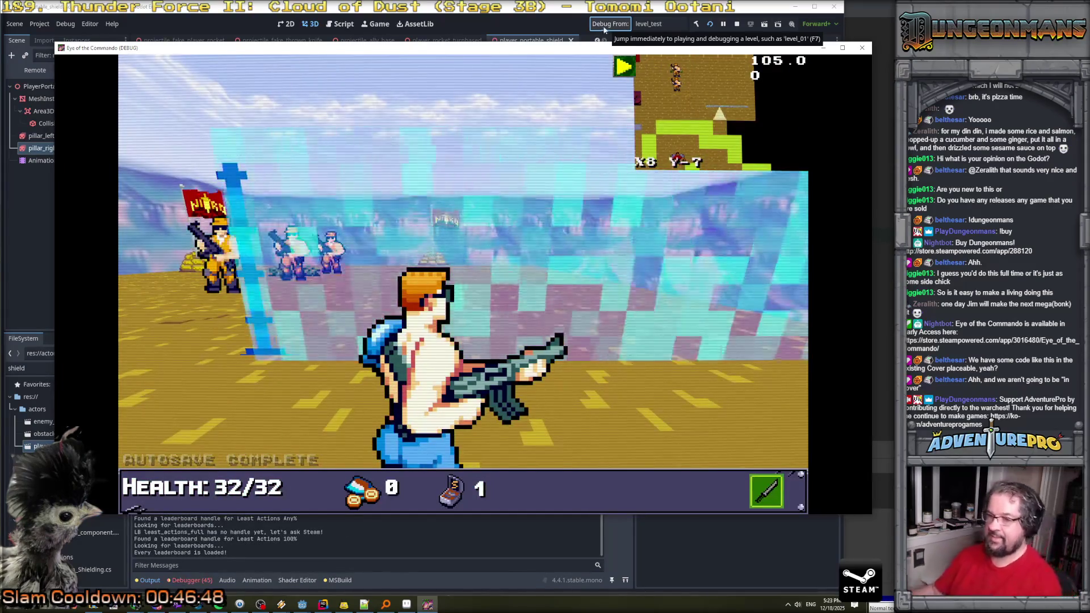
Use the shield against enemy fire in game, briefly checking the shield script in Rider.
click(365, 109)
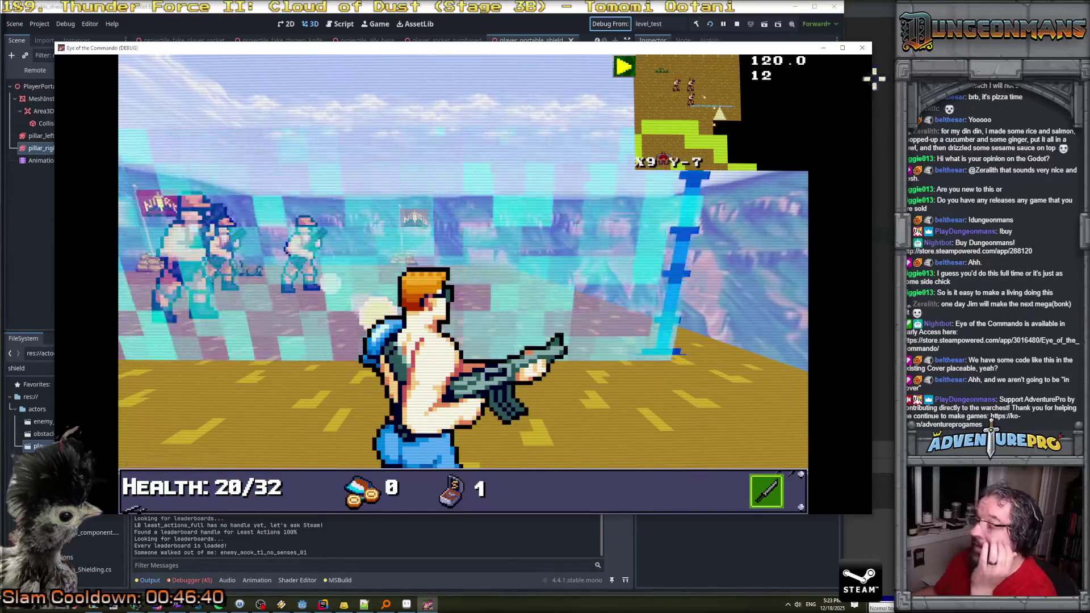
key(alt+Tab)
scroll(647, 223, down, 2)
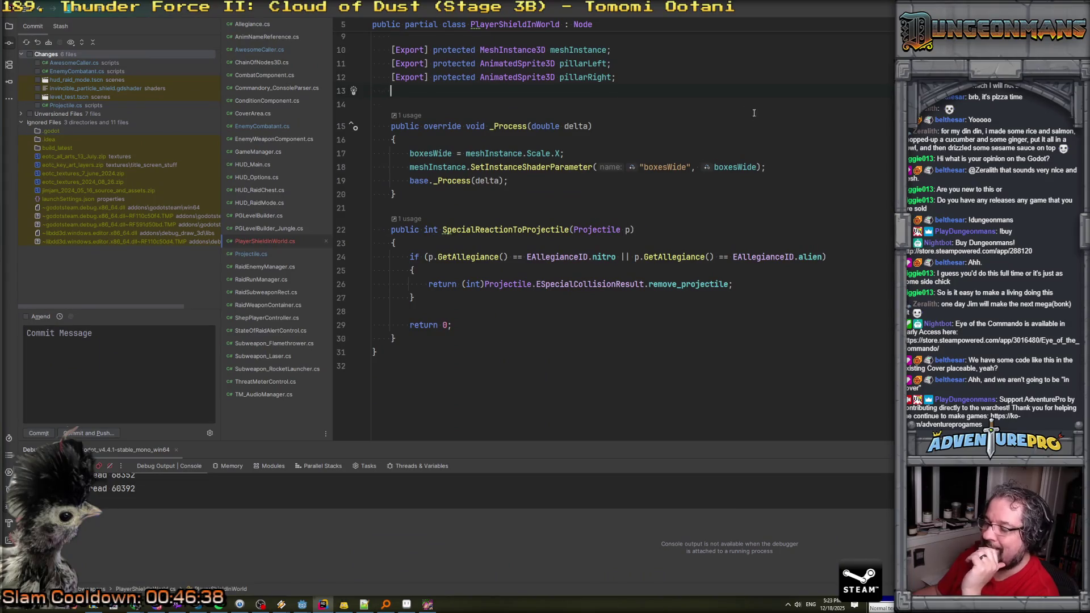
key(alt+Tab)
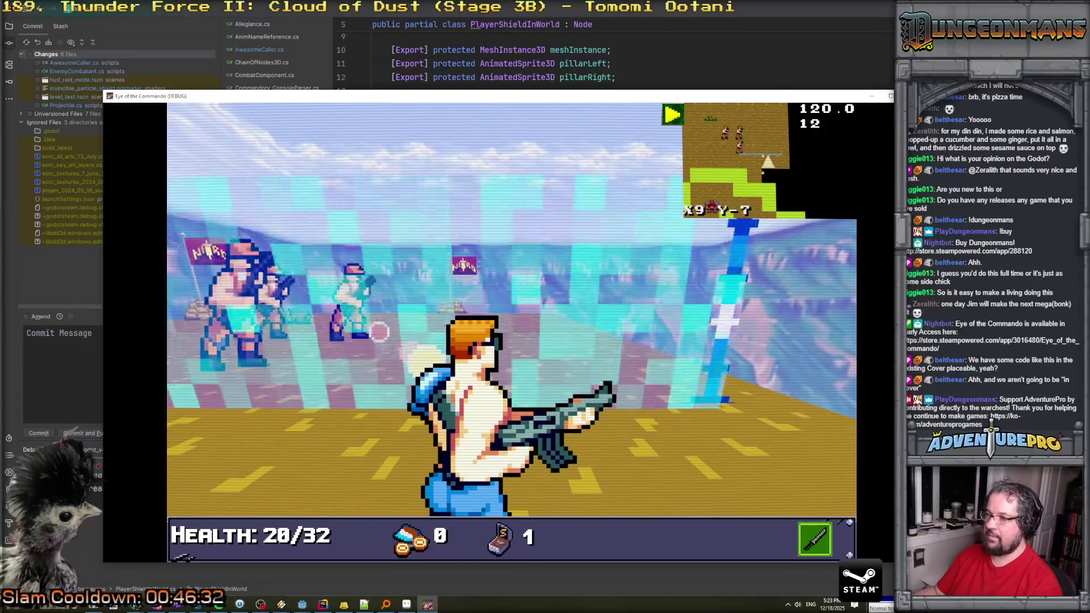
Close the game and select the shield's Area3D node in the Scene tree.
key(alt+F4)
mouse_move(302, 603)
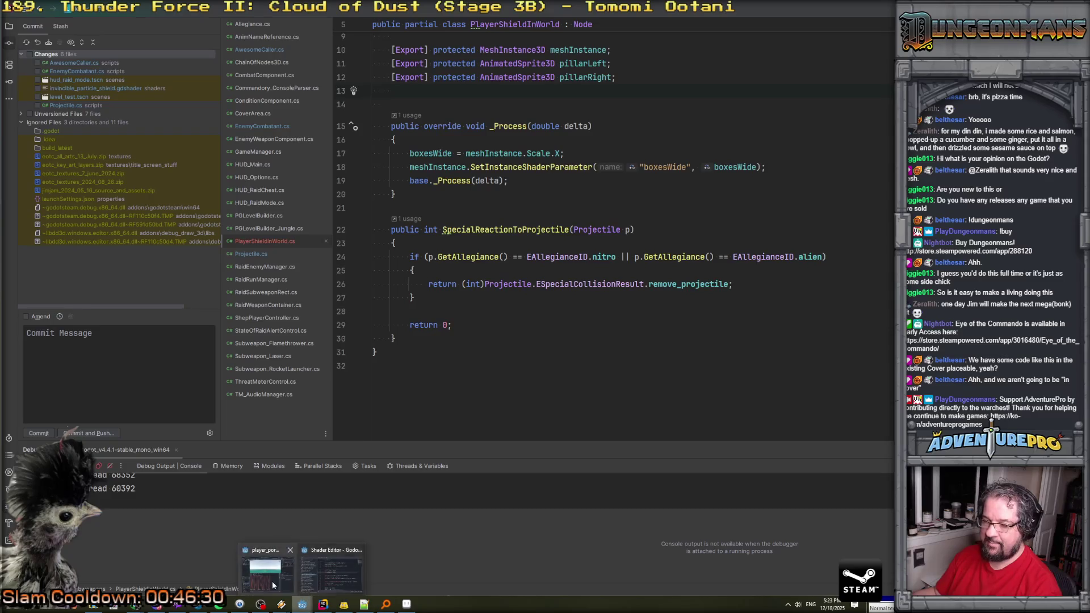
click(333, 571)
click(44, 96)
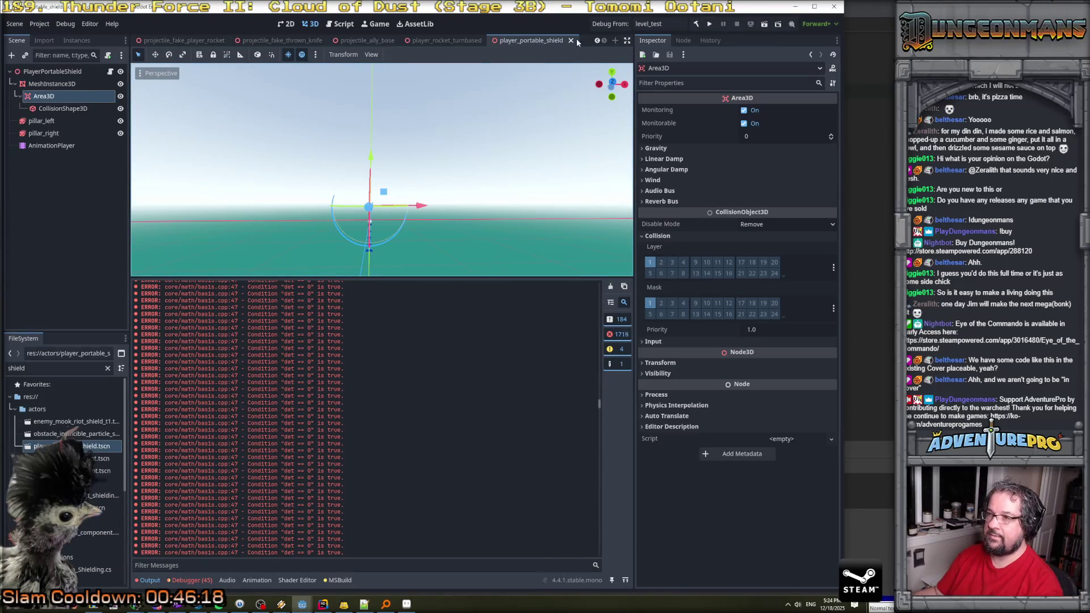
In the player_rocket_turnbased scene, clear the output log and the debugger's error list.
click(446, 41)
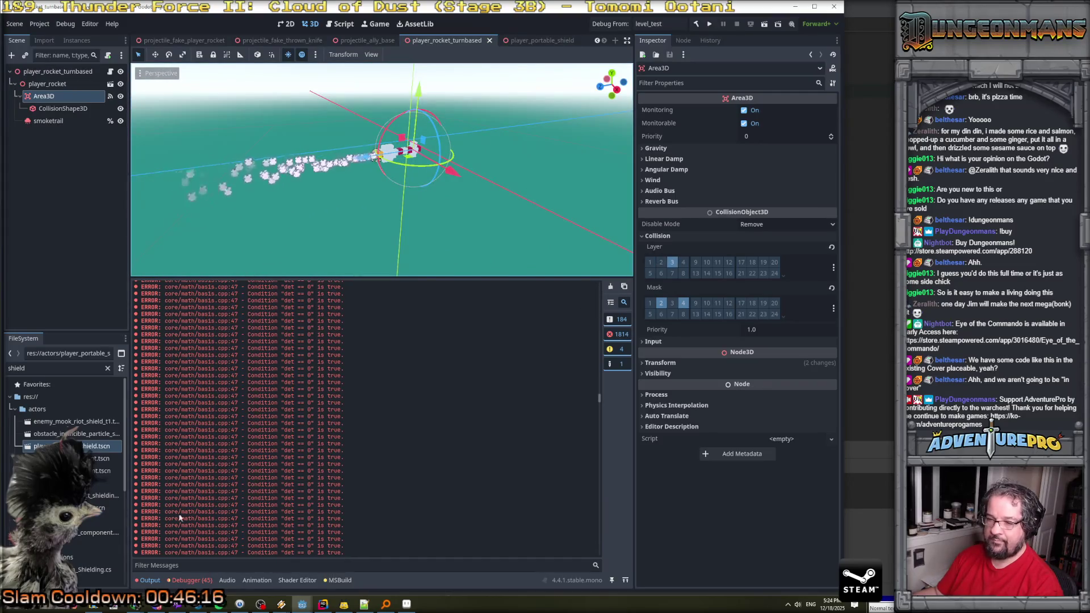
click(609, 287)
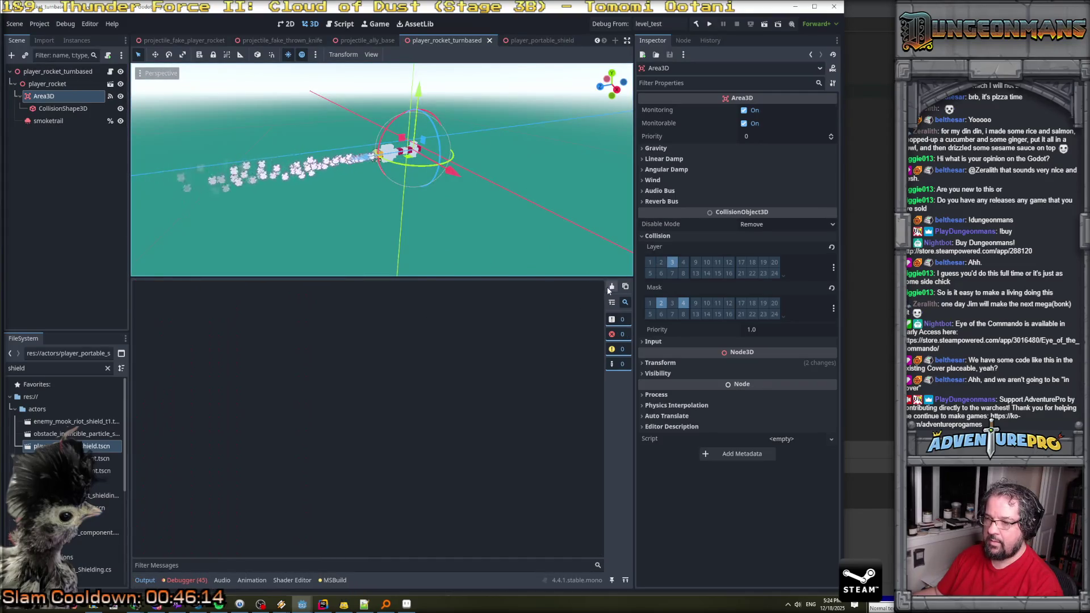
click(187, 579)
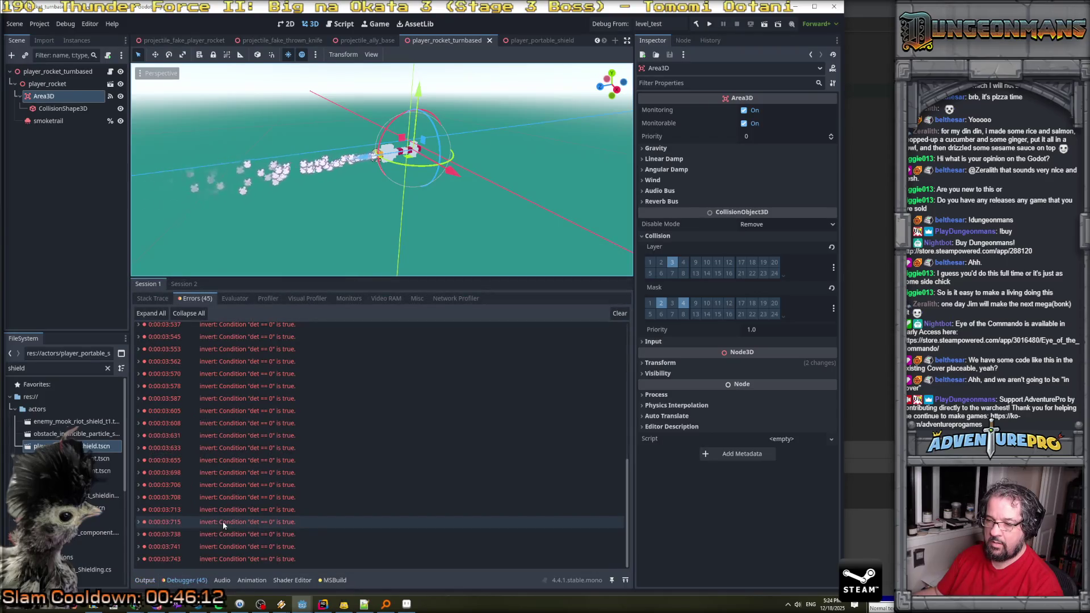
scroll(227, 518, up, 5)
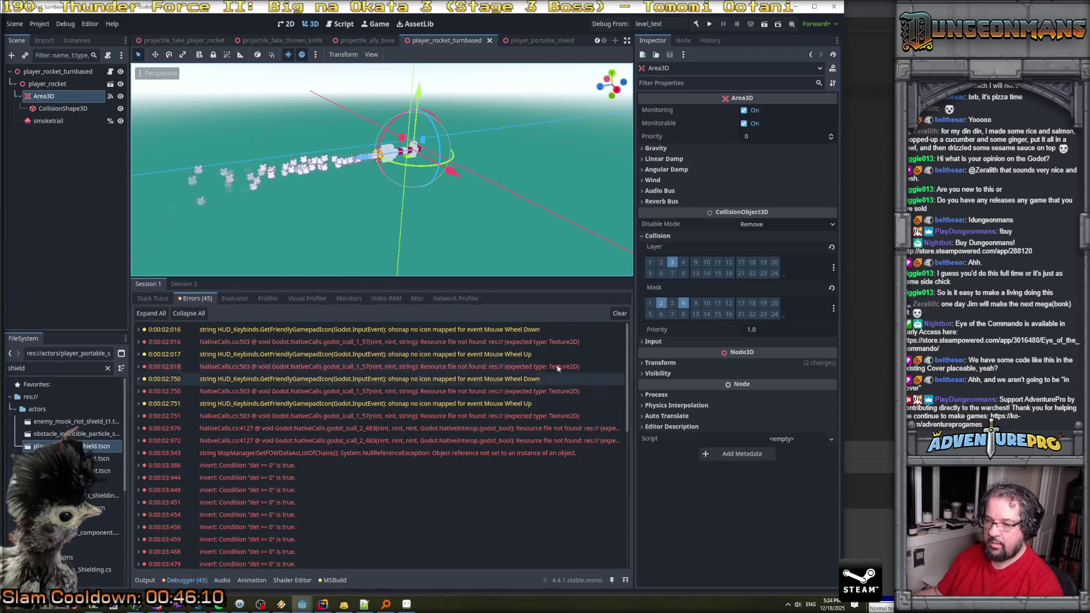
click(619, 313)
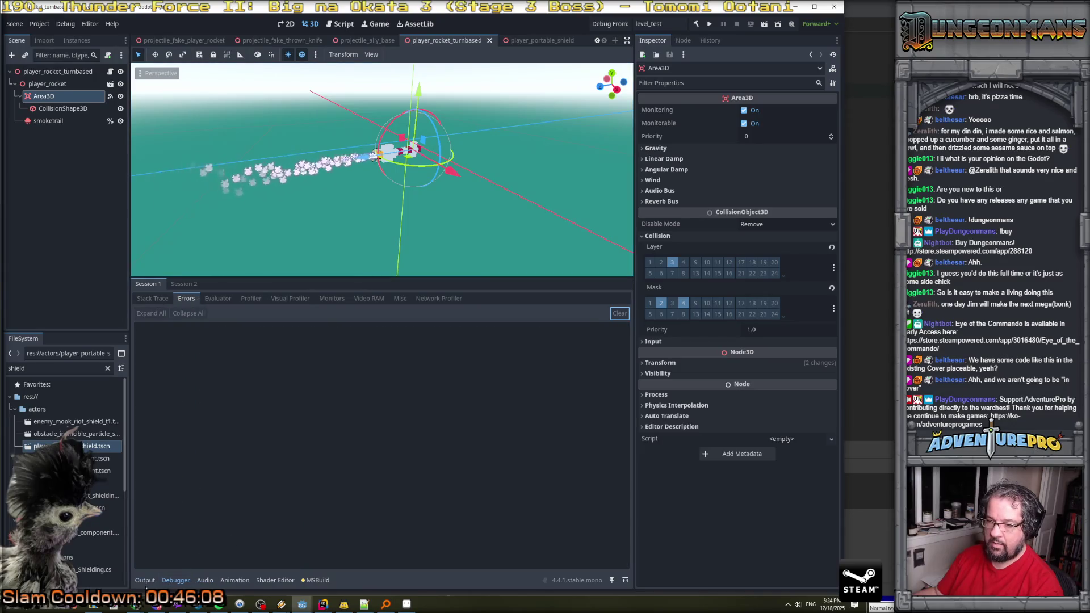
Compare the player_portable_shield and player_rocket_turnbased scenes, ending on the rocket scene.
click(145, 580)
click(537, 41)
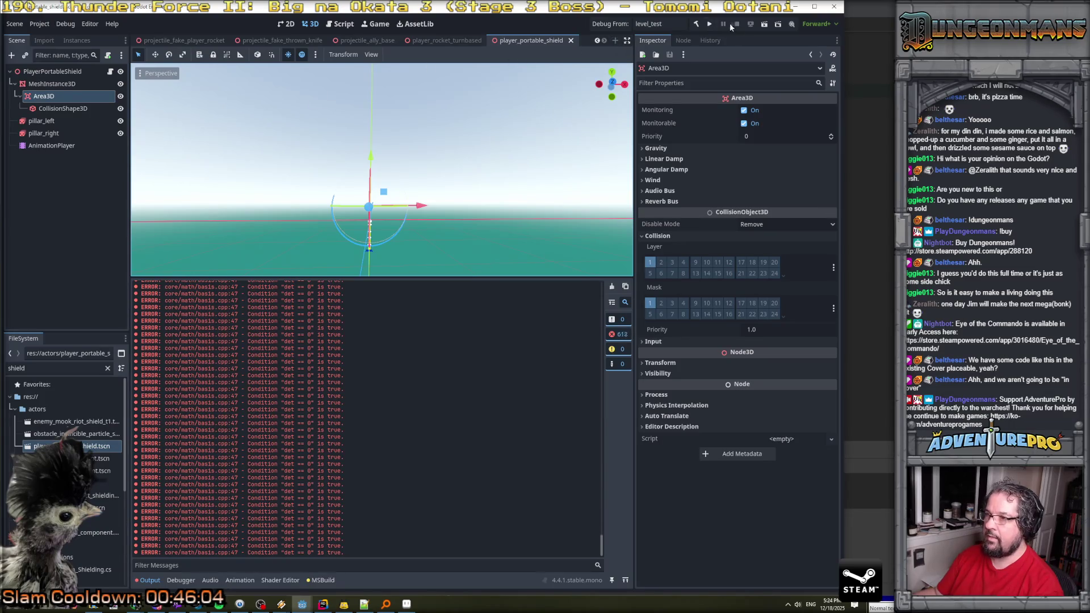
click(464, 41)
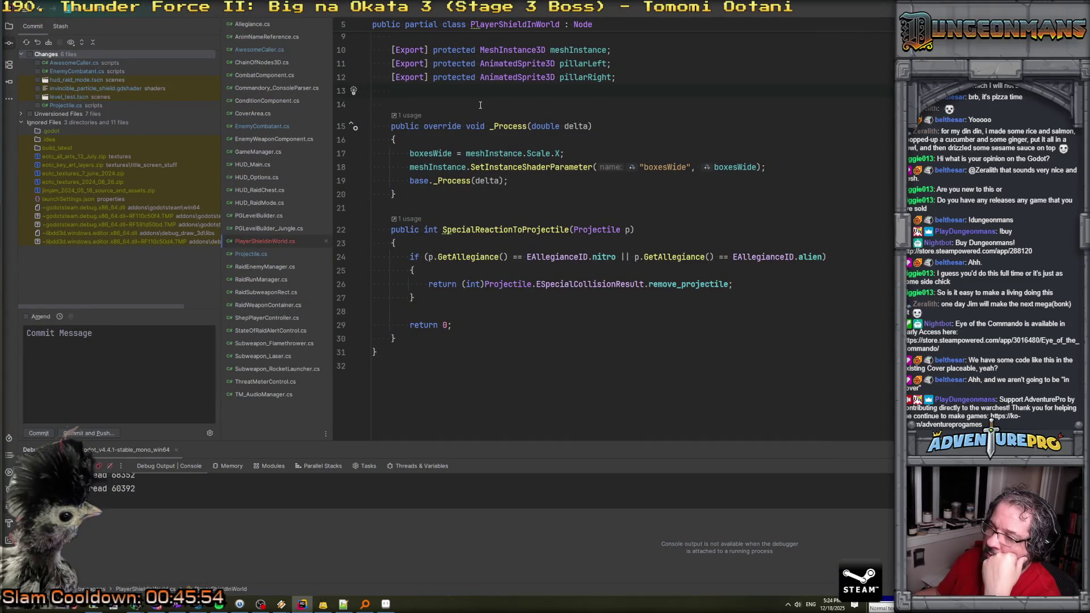
Launch Godot from the Start menu and open the Eye of the Commando project.
click(15, 609)
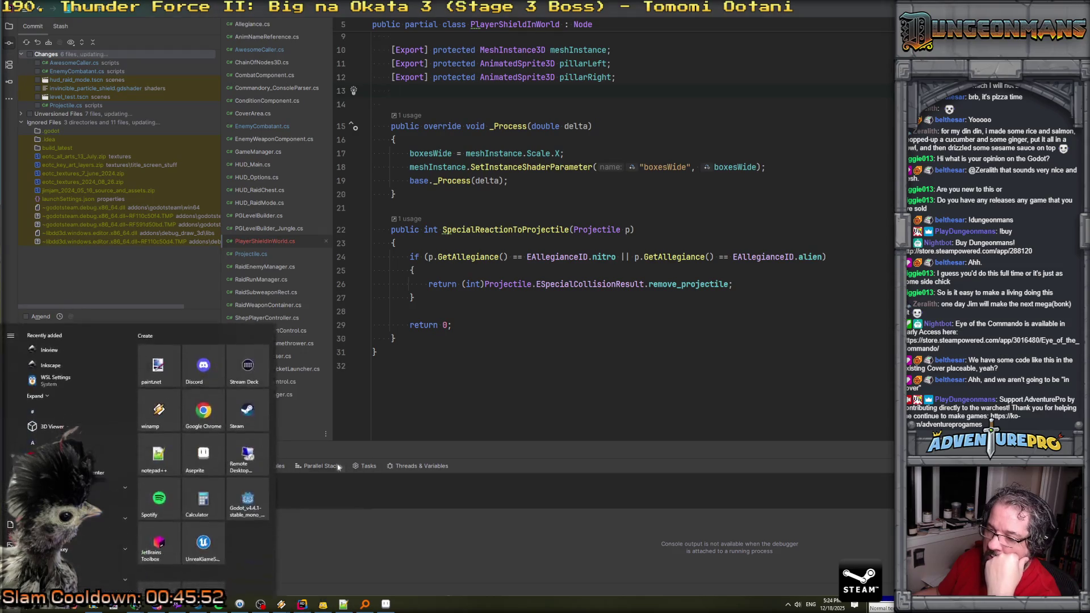
click(237, 503)
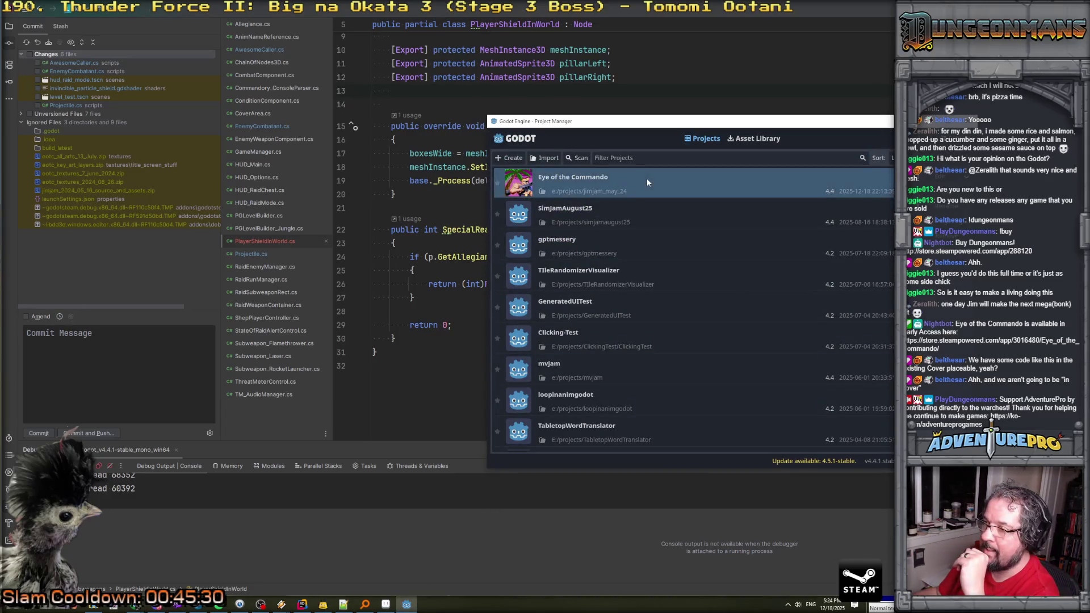
double_click(647, 182)
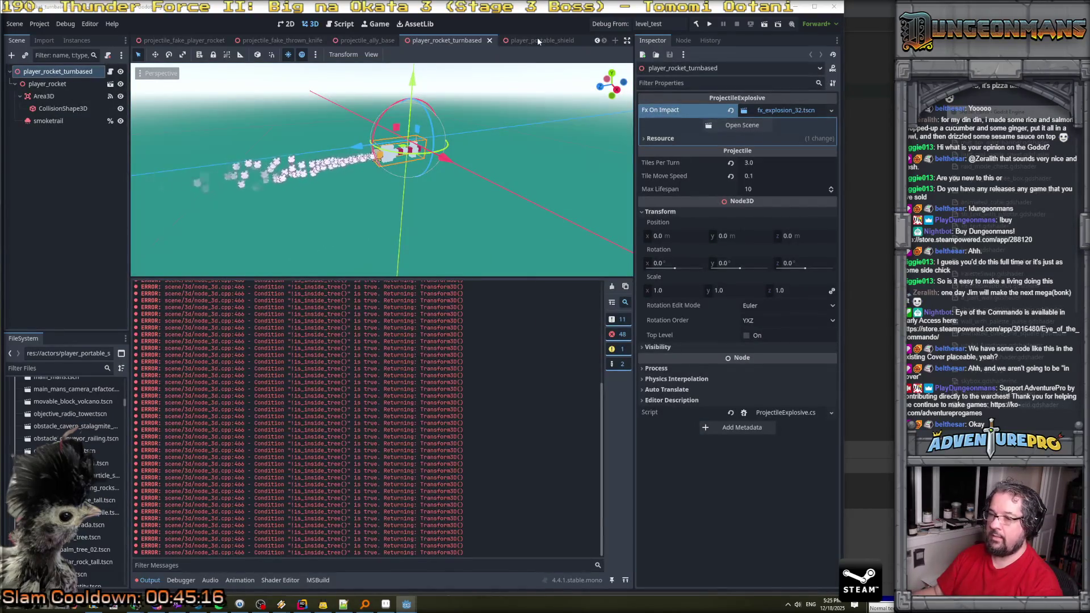
Switch to the player_portable_shield scene, clear the output log, and save the scene.
click(537, 39)
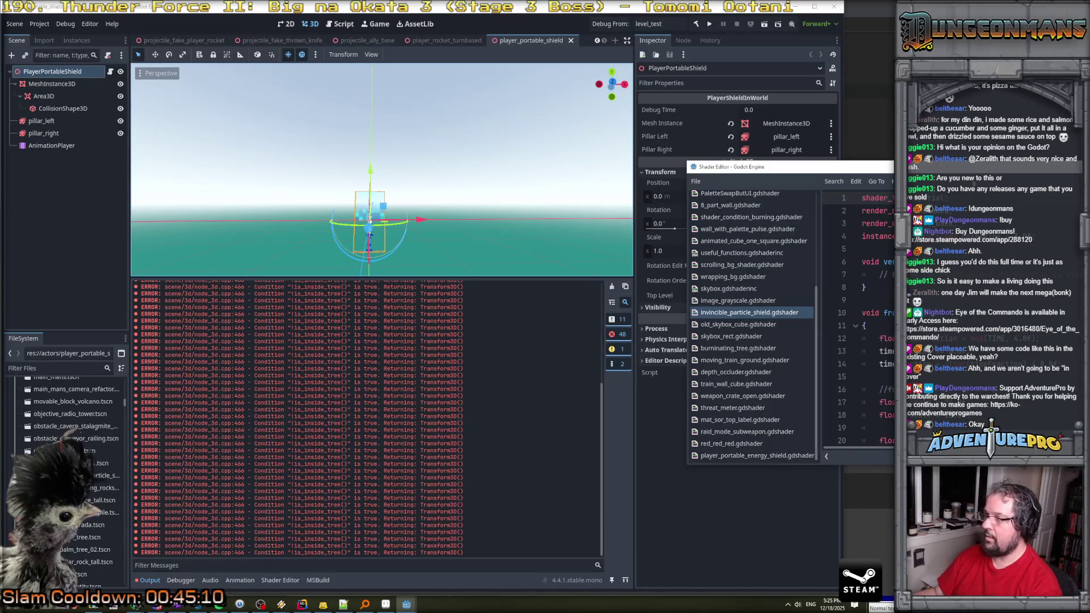
scroll(448, 212, down, 2)
scroll(448, 212, up, 3)
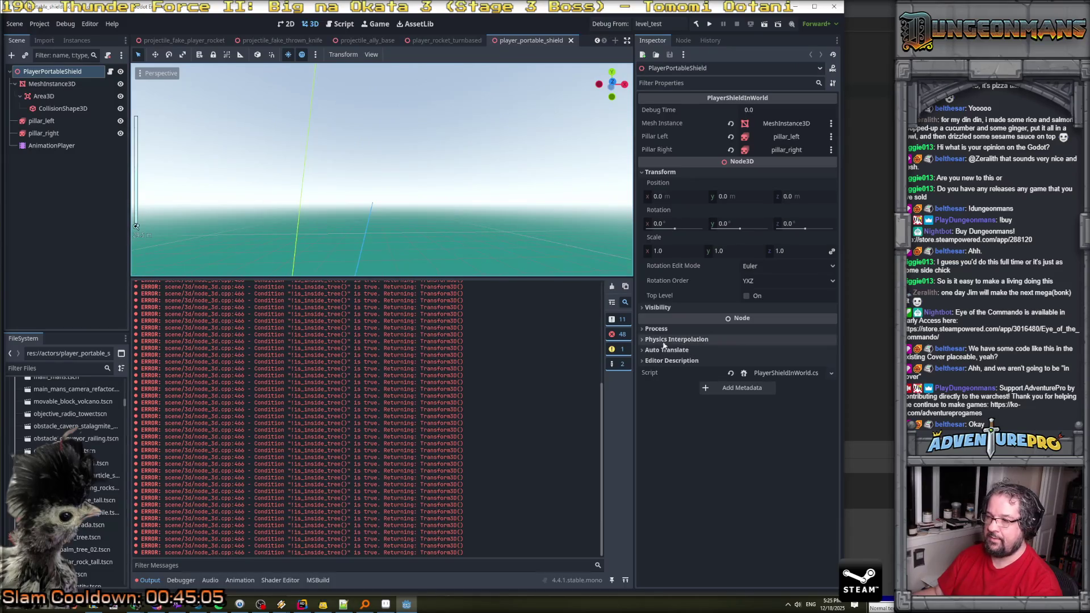
click(612, 287)
key(ctrl+s)
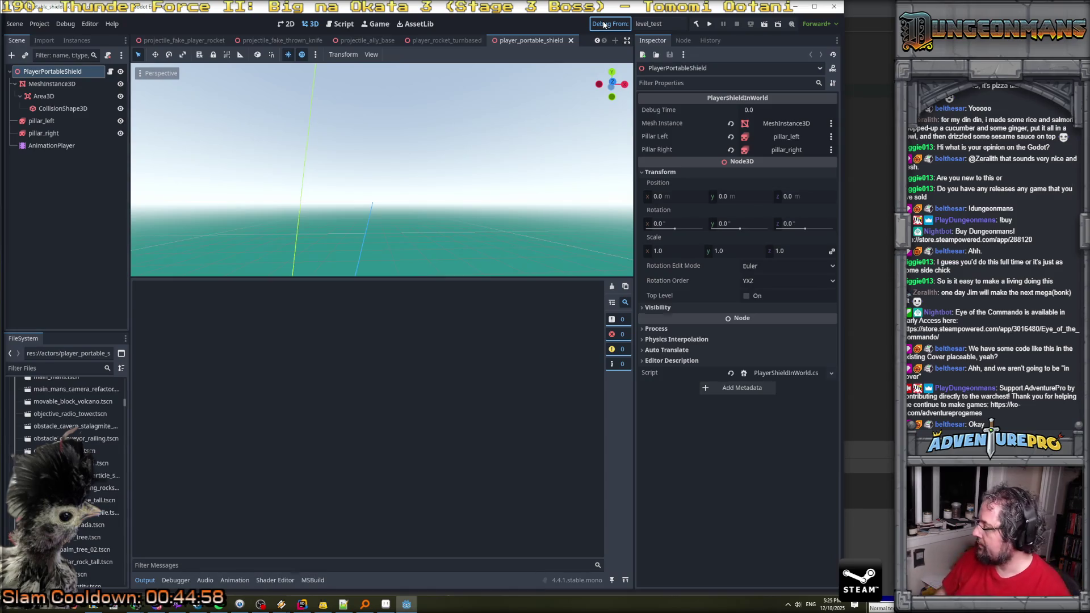
Run the test level, fire at enemies and turn left, then close the game.
click(605, 24)
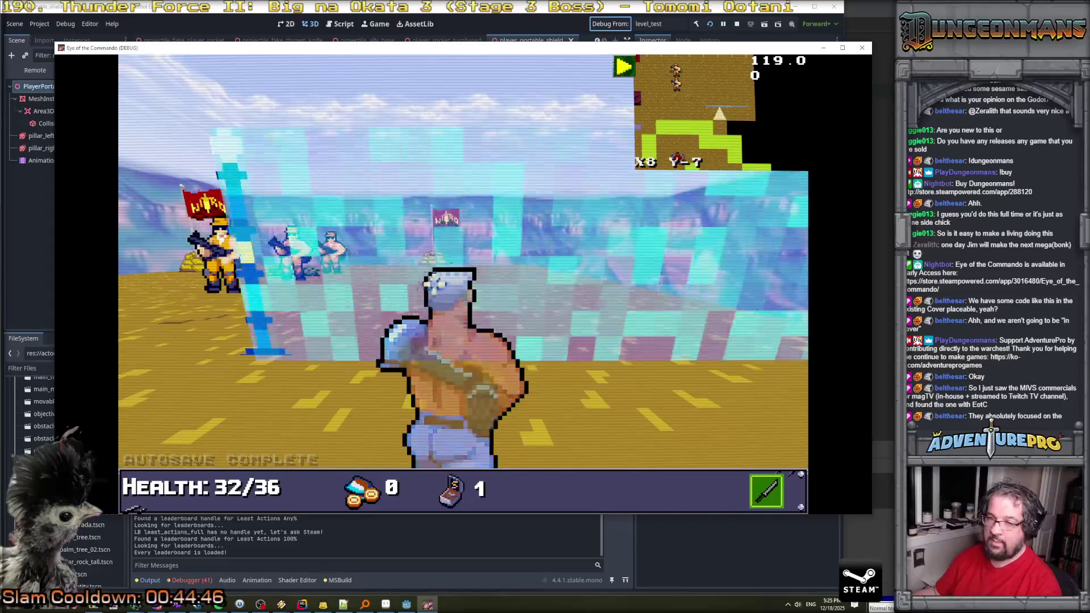
click(395, 124)
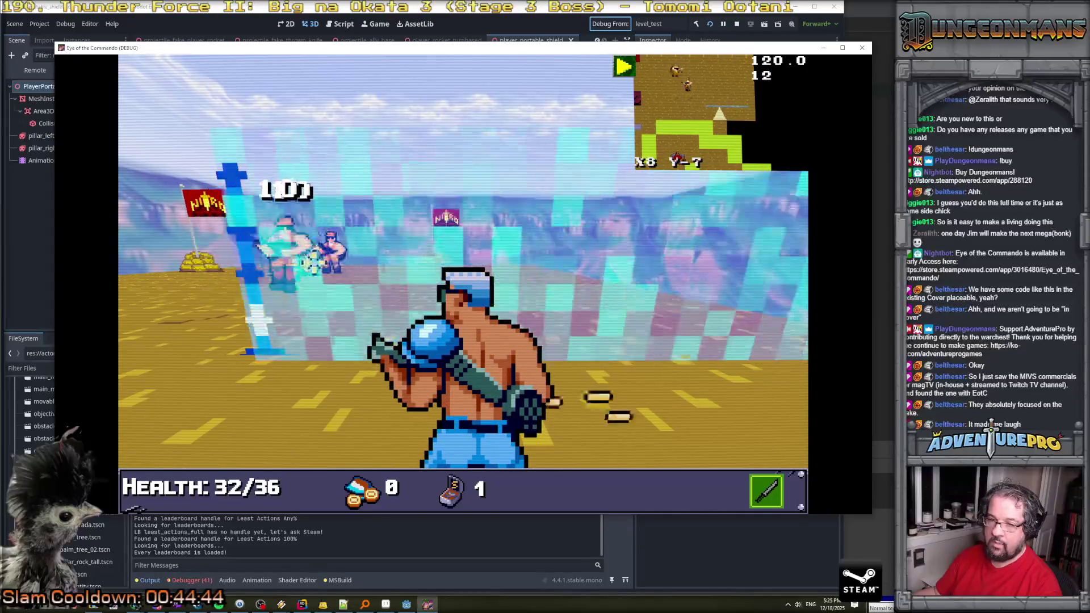
key(a)
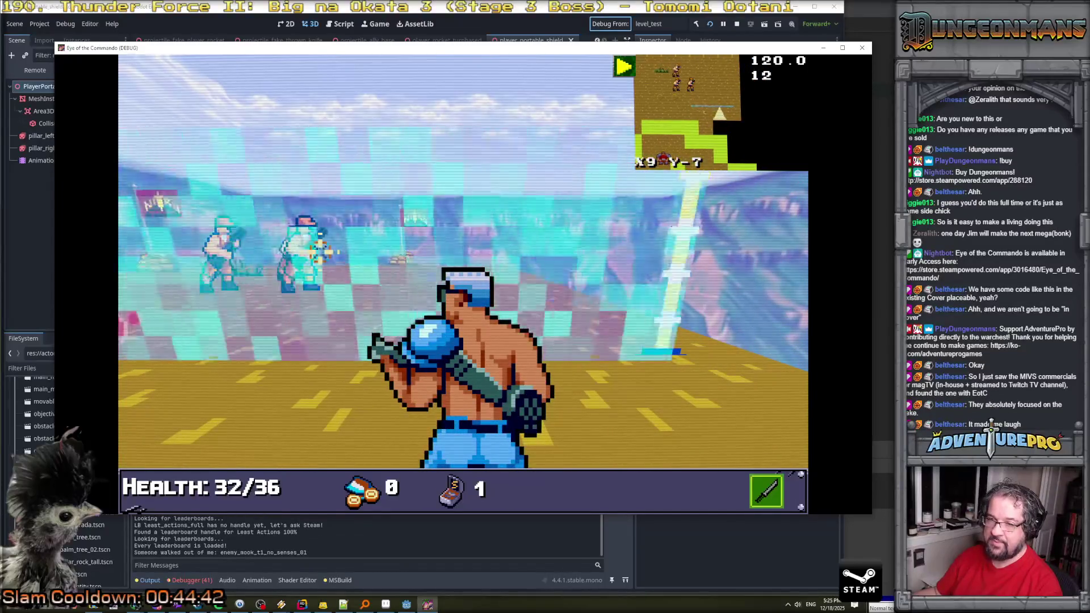
click(863, 50)
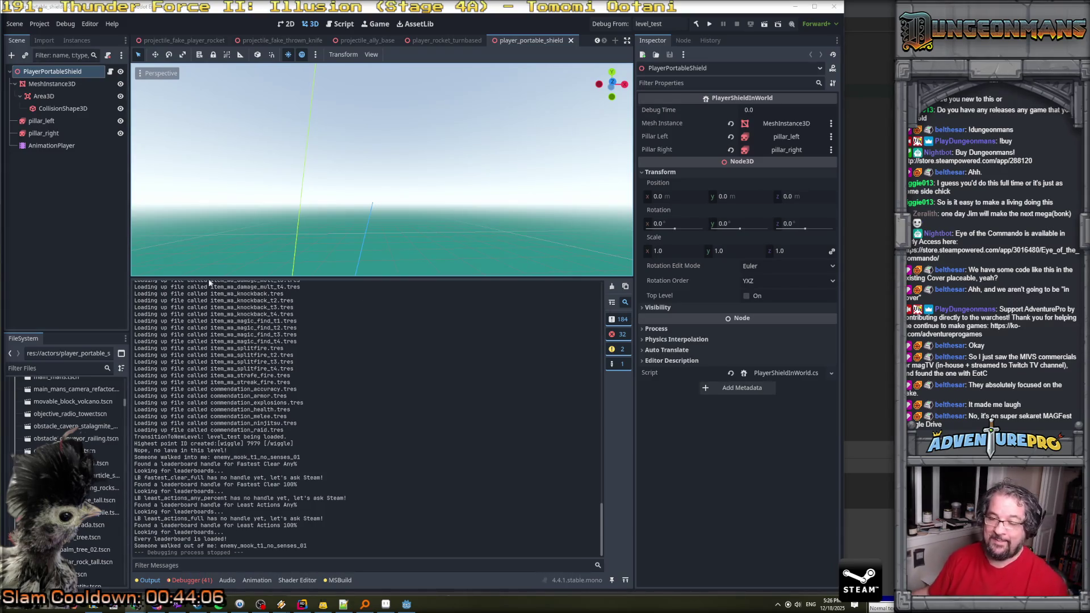
Frame the shield, select its Area3D, and enable collision mask 3 while disabling mask 1.
scroll(349, 233, down, 5)
key(f)
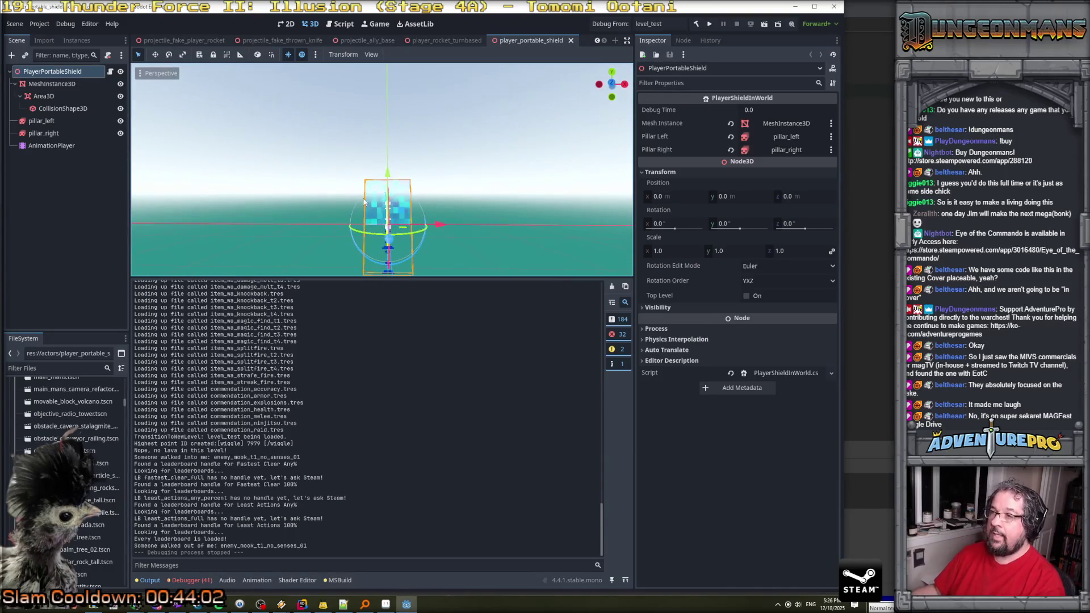
click(43, 96)
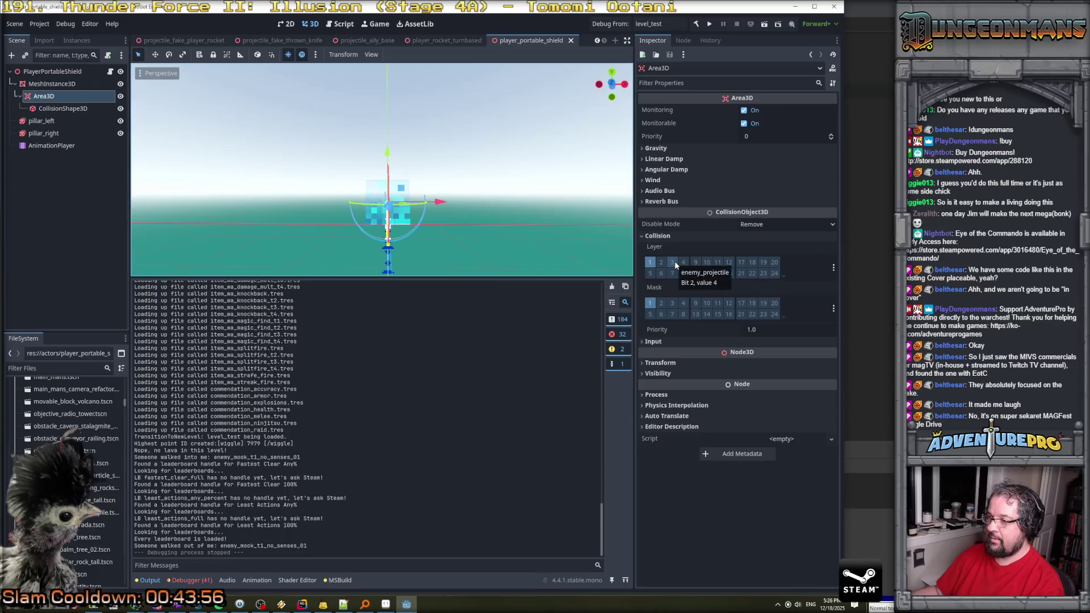
click(684, 262)
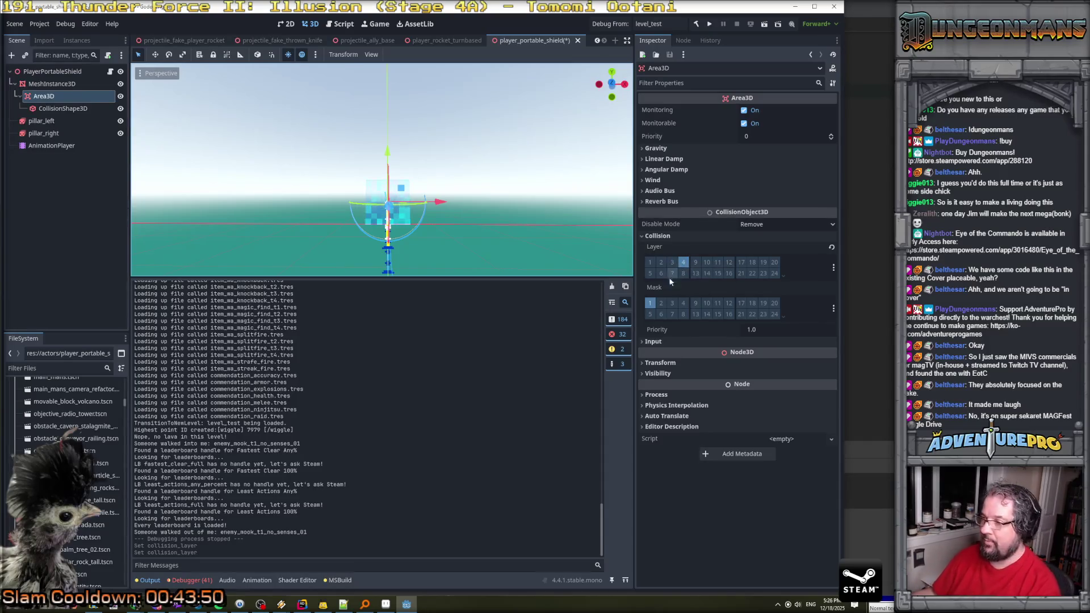
click(672, 307)
click(650, 303)
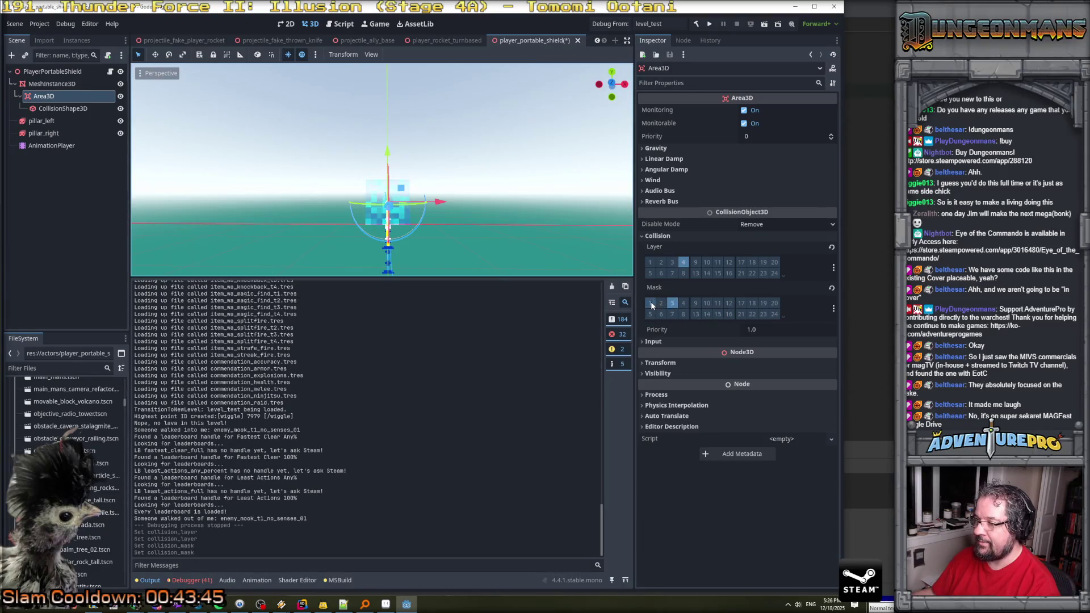
Put the Area3D on collision layer 1 only, add mask 2, and save the scene.
click(651, 263)
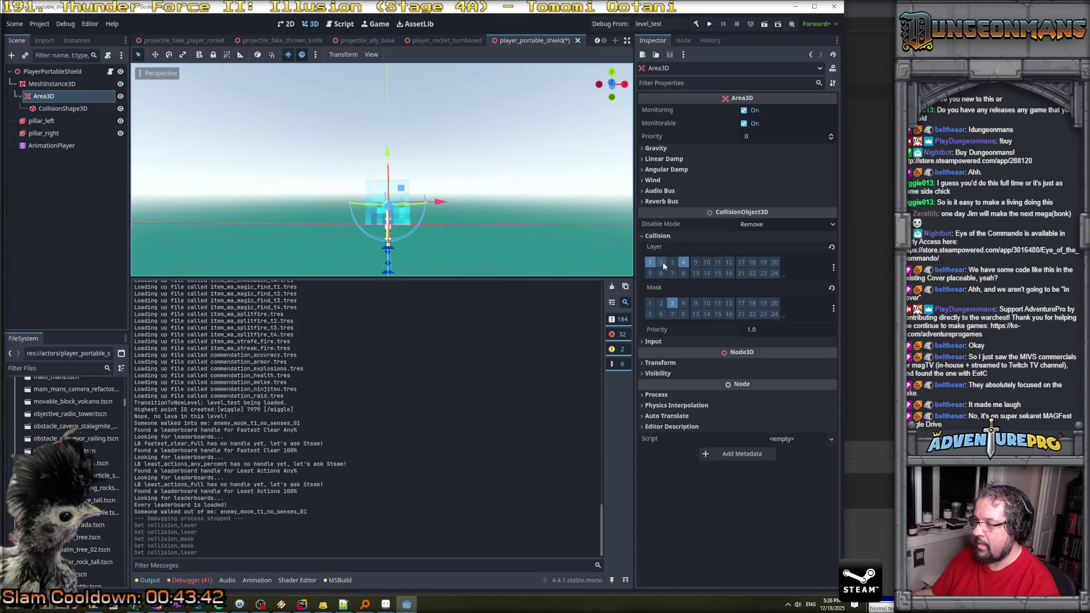
click(661, 263)
click(650, 263)
click(684, 263)
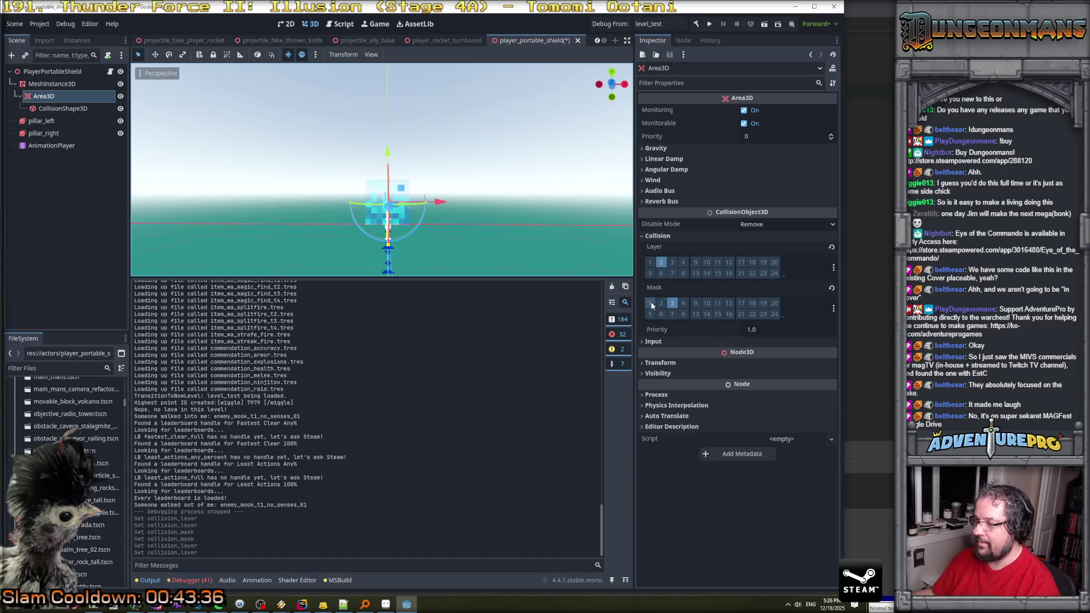
click(663, 304)
key(ctrl+s)
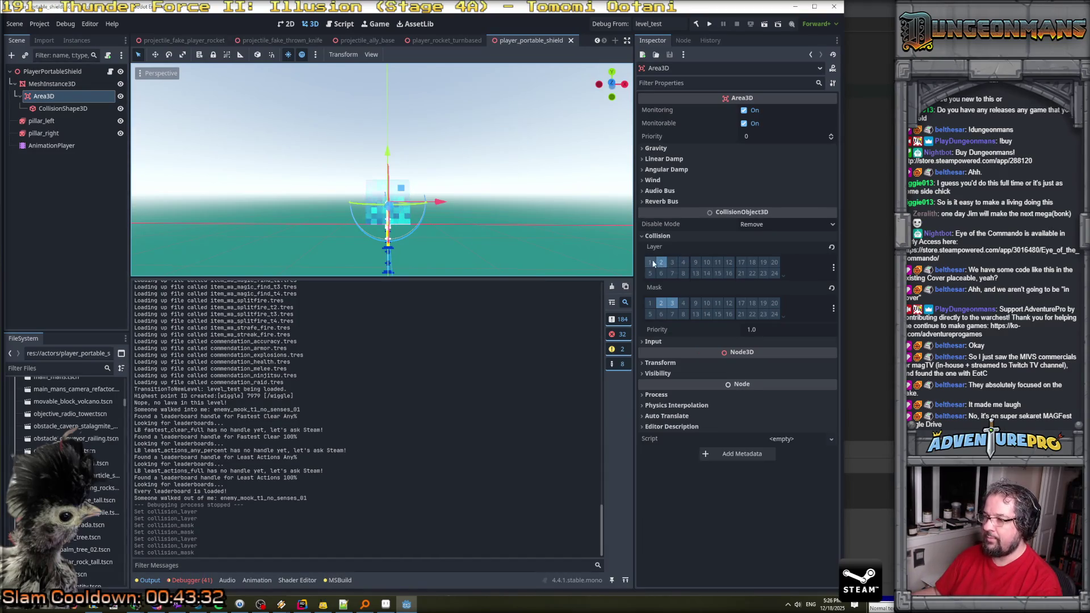
click(651, 262)
click(661, 262)
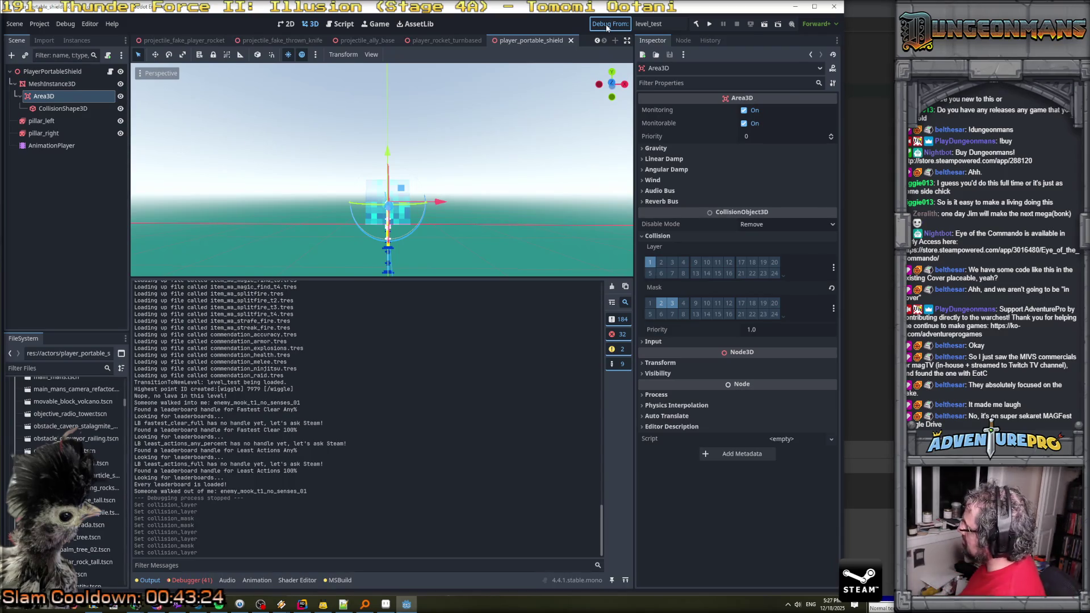
click(606, 25)
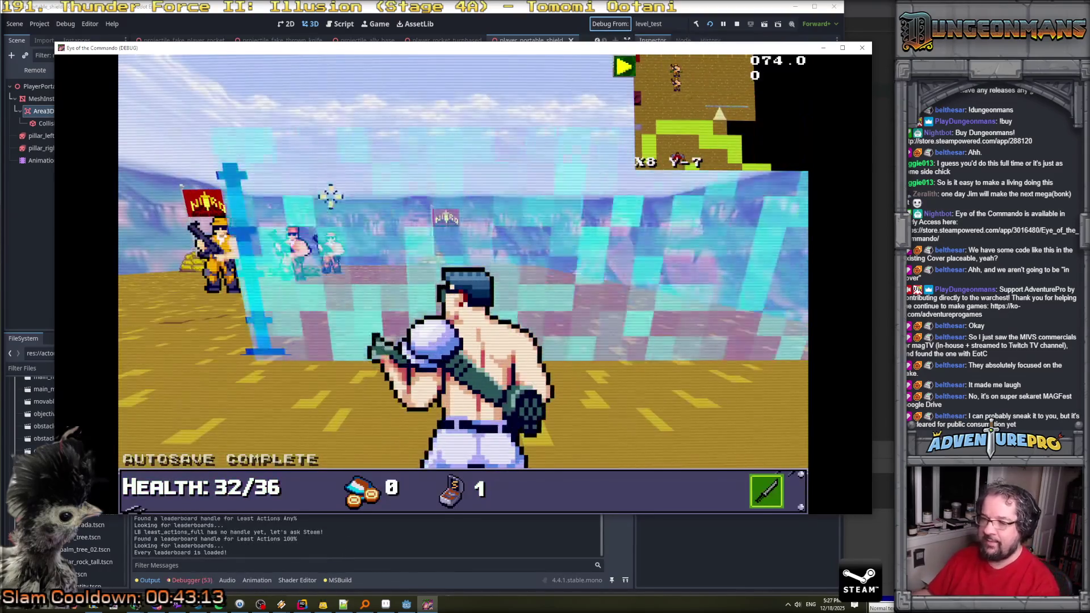
click(328, 195)
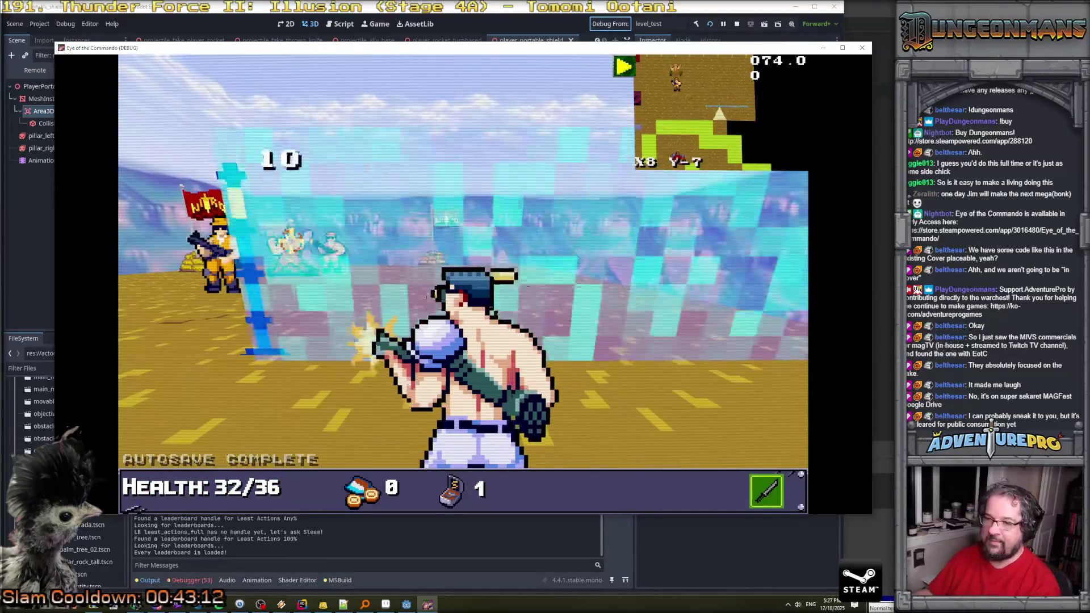
key(d)
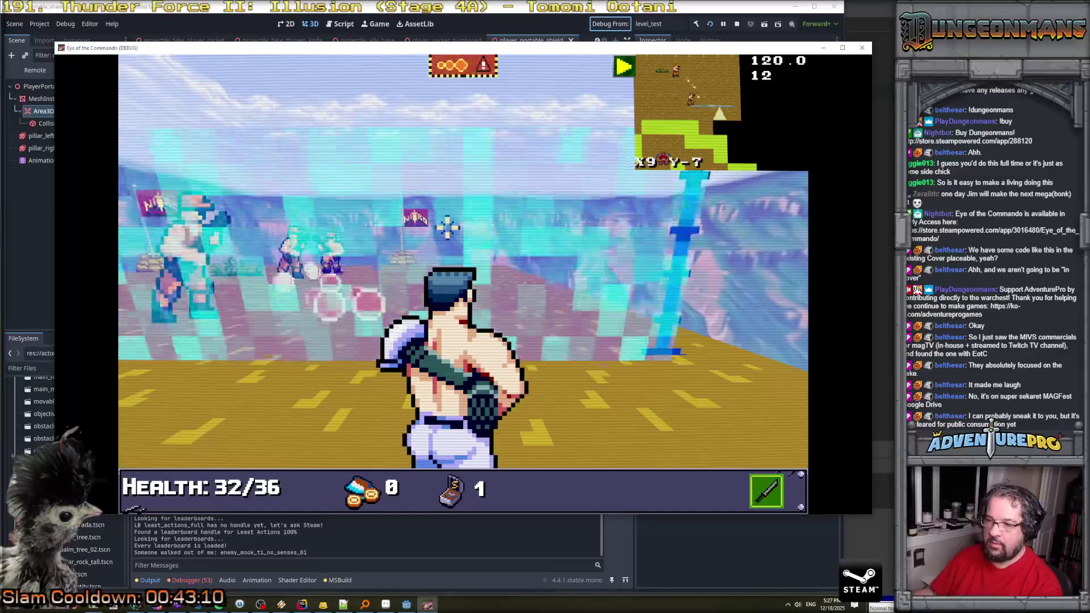
key(1)
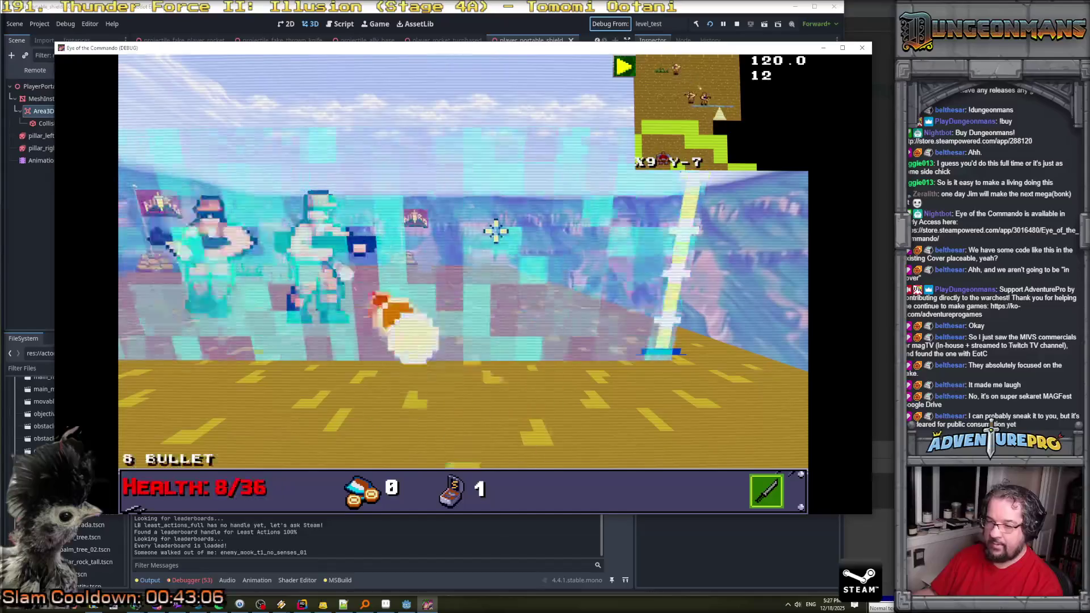
key(d)
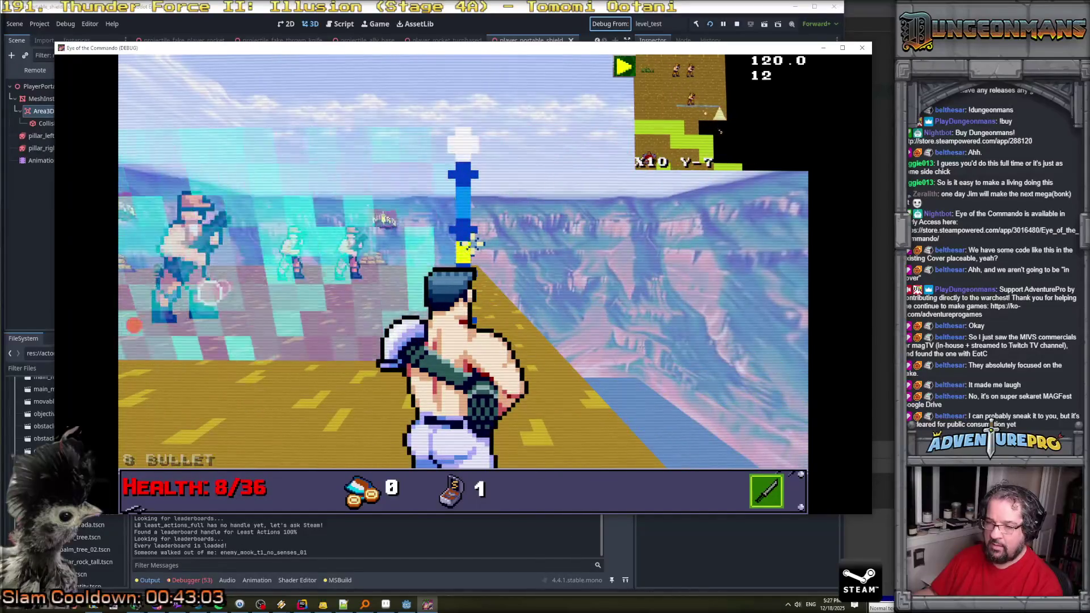
click(734, 24)
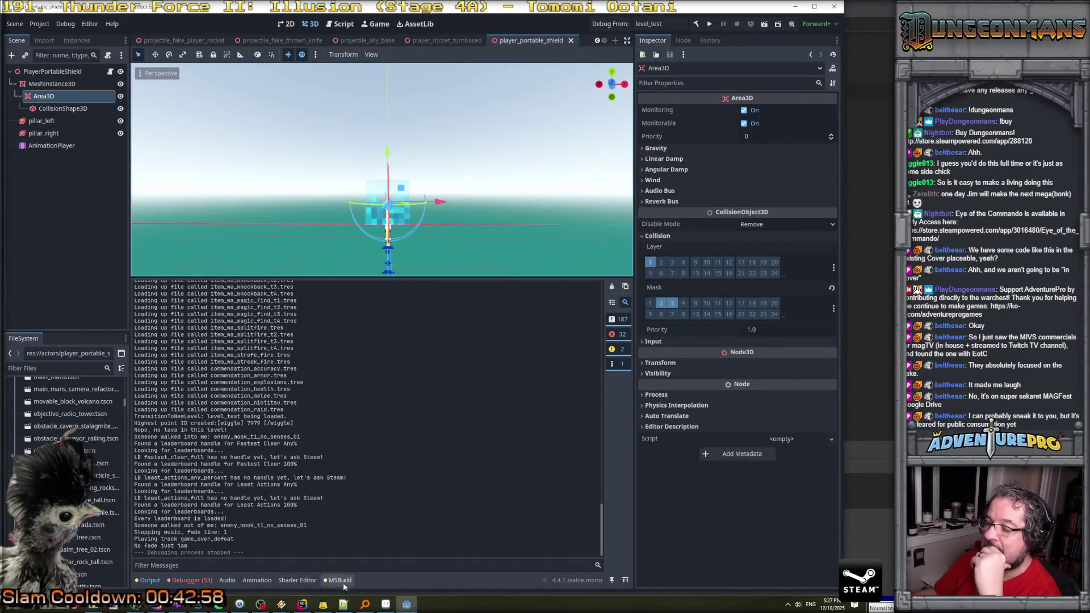
Check the shield mesh's shader and the Area3D's signal list in Godot.
click(298, 605)
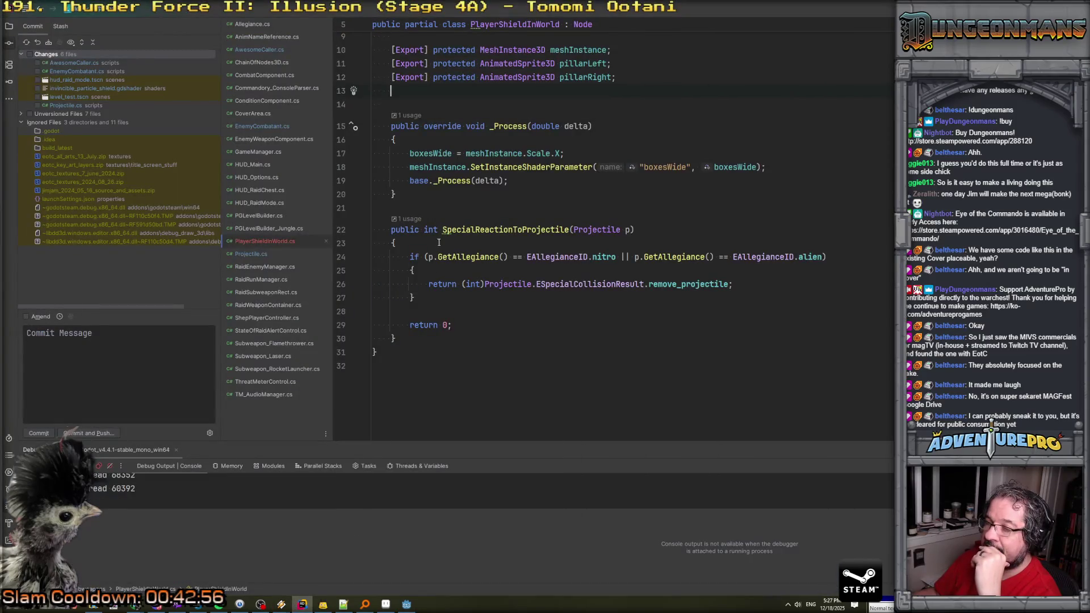
click(407, 604)
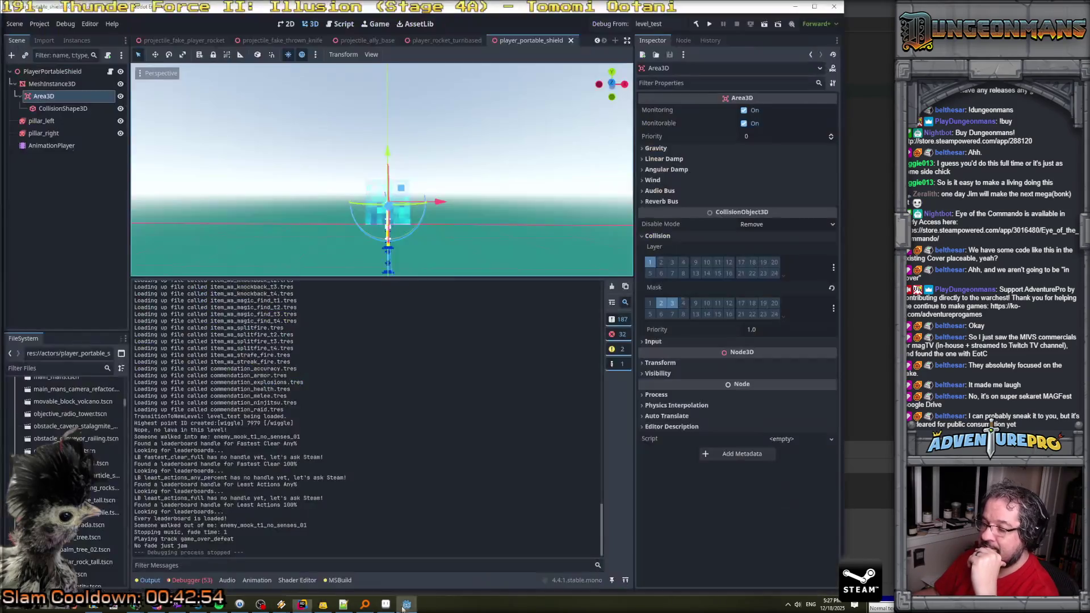
click(51, 83)
click(44, 96)
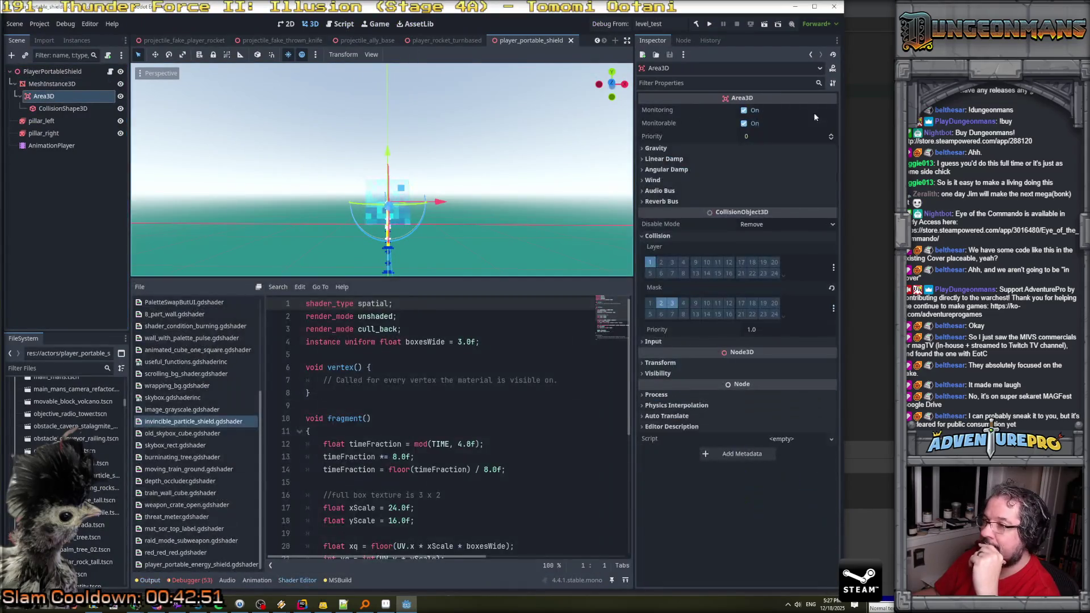
click(684, 41)
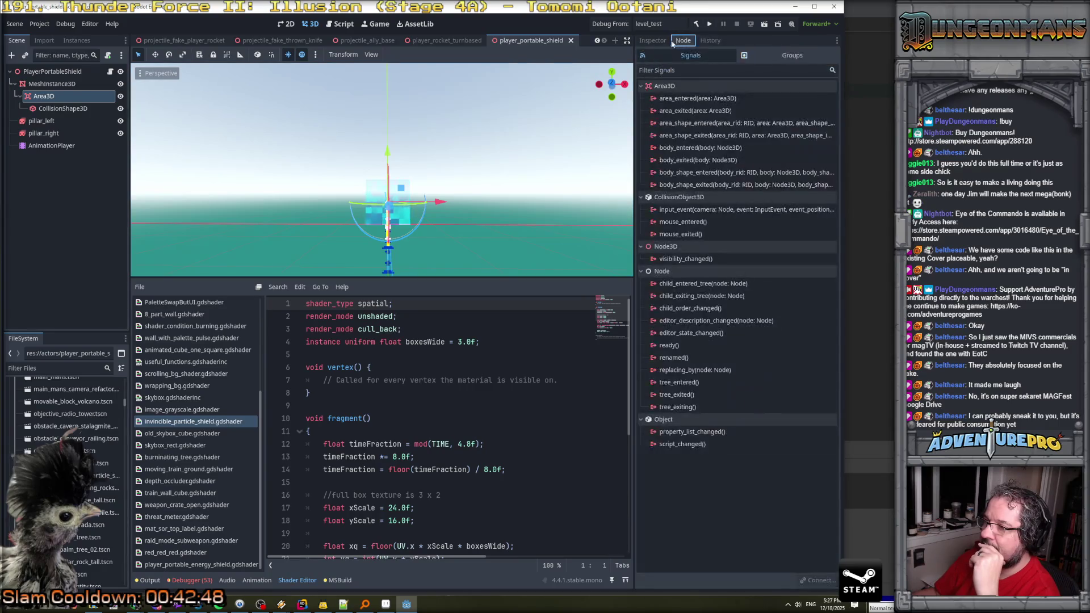
click(663, 42)
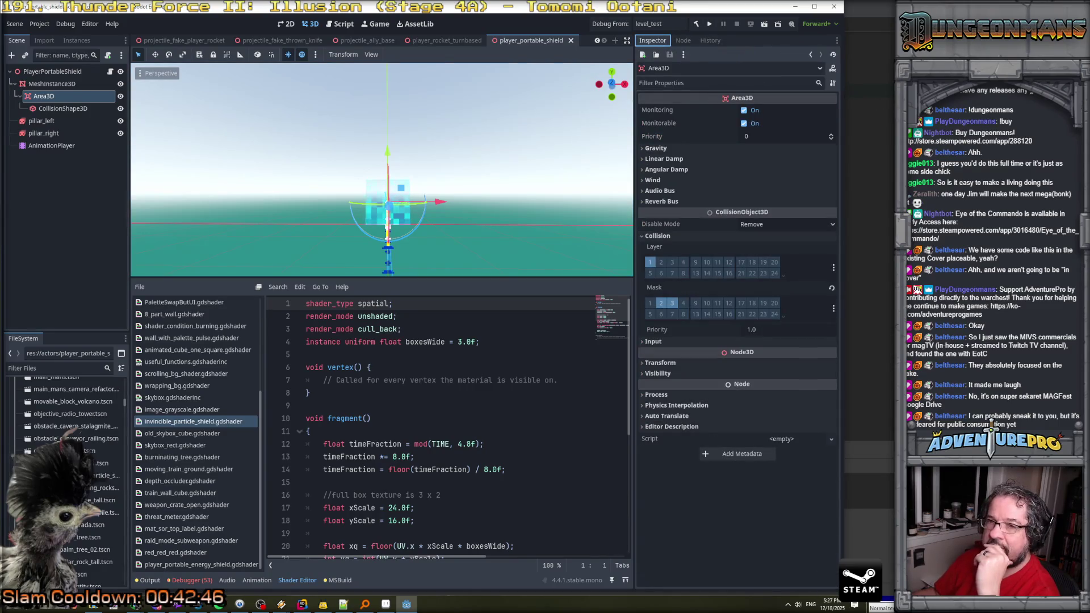
Set a breakpoint on line 211 of Projectile.cs, then rebuild and run the game.
key(alt+Tab)
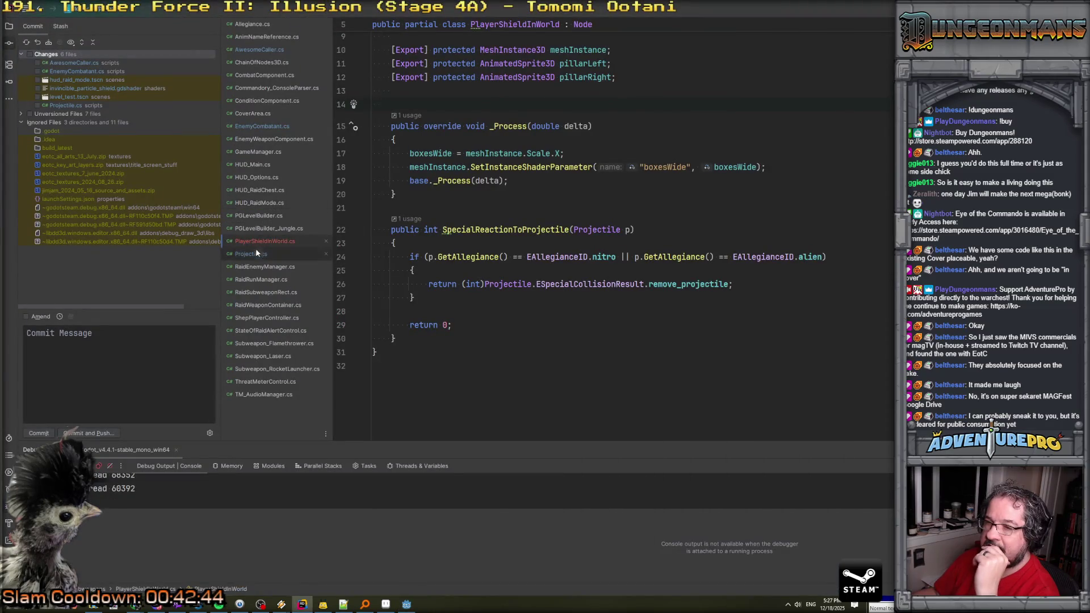
click(251, 254)
scroll(449, 233, down, 10)
scroll(449, 234, down, 20)
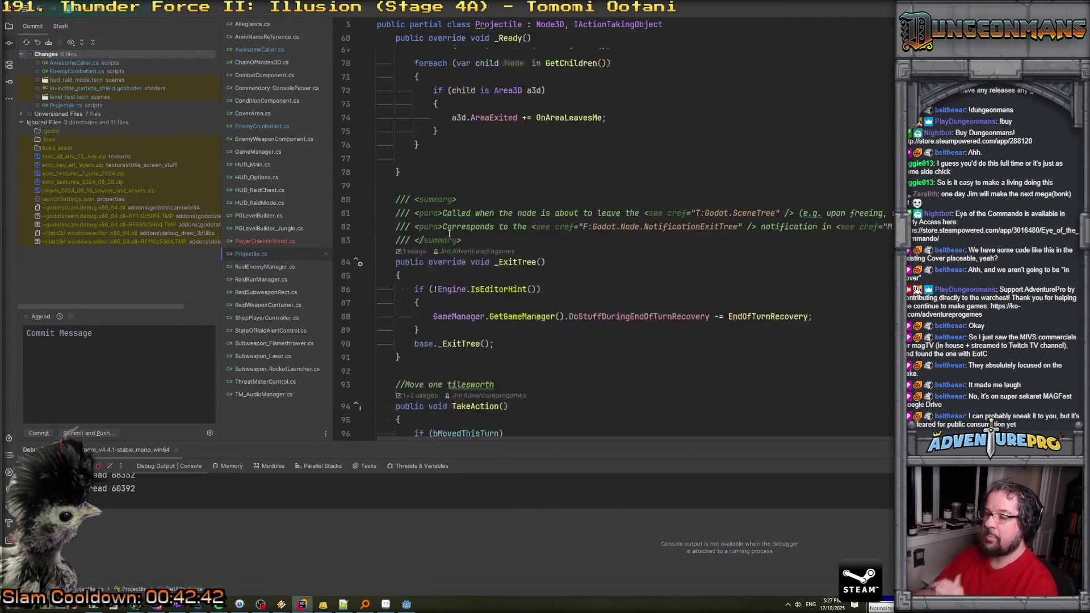
scroll(449, 233, down, 17)
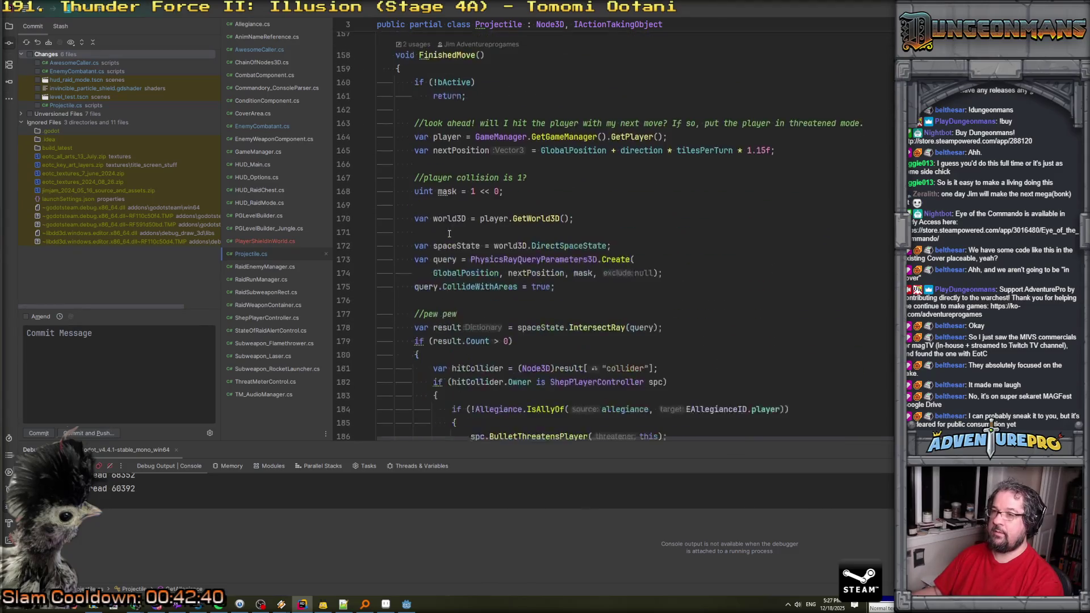
scroll(449, 233, down, 1)
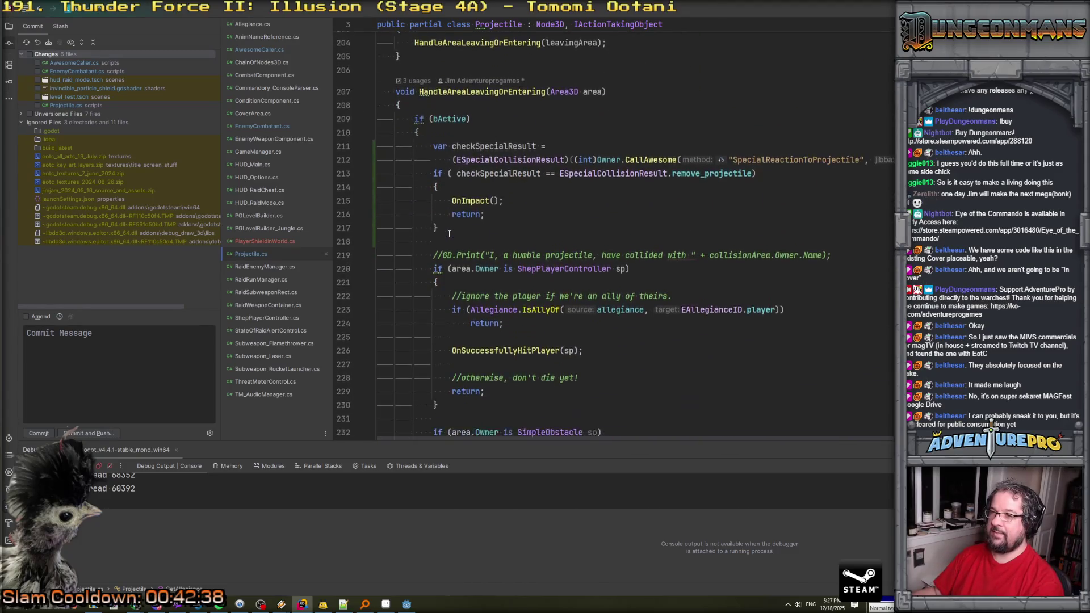
scroll(444, 228, up, 2)
key(ctrl+F8)
key(alt+Tab)
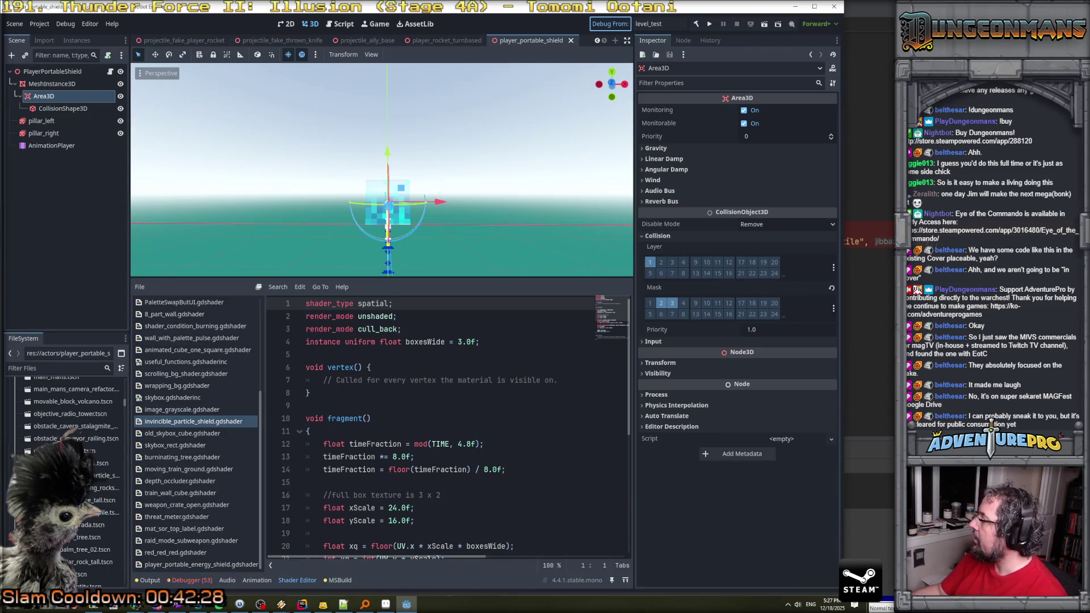
key(F5)
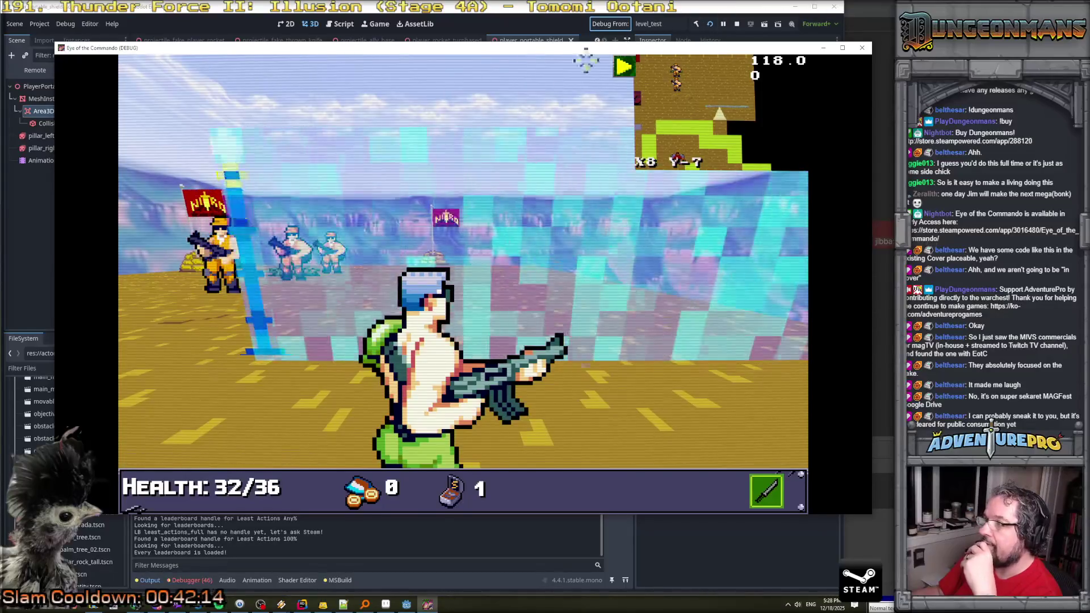
click(426, 243)
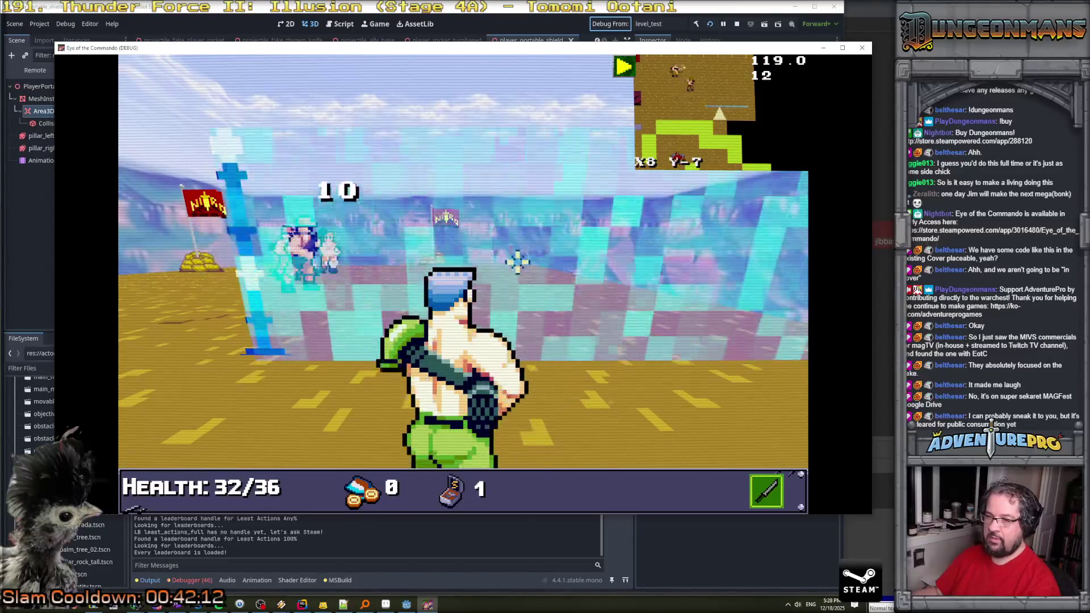
key(d)
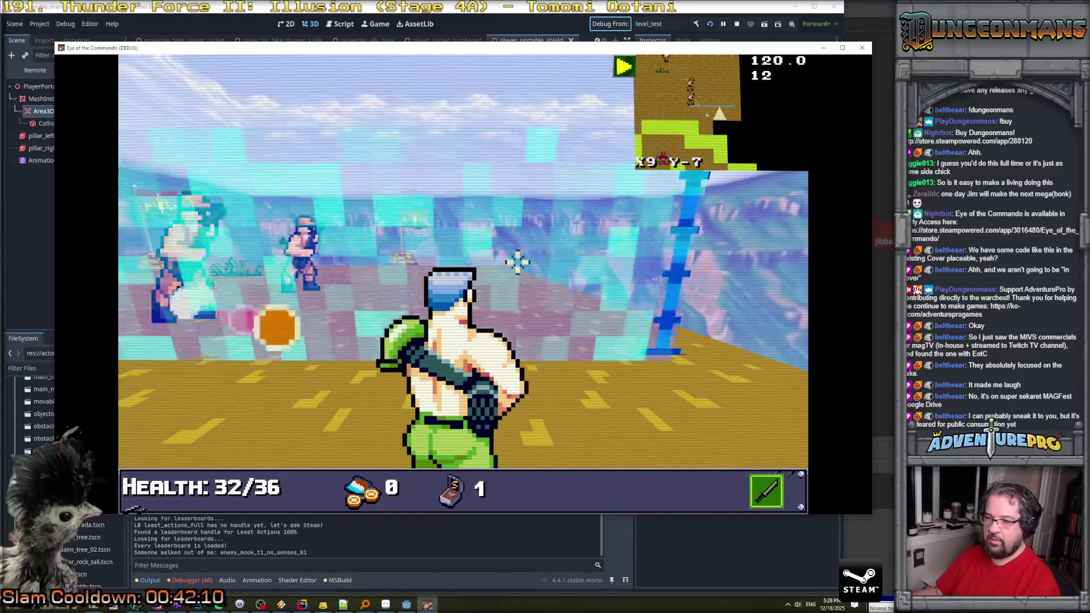
click(736, 25)
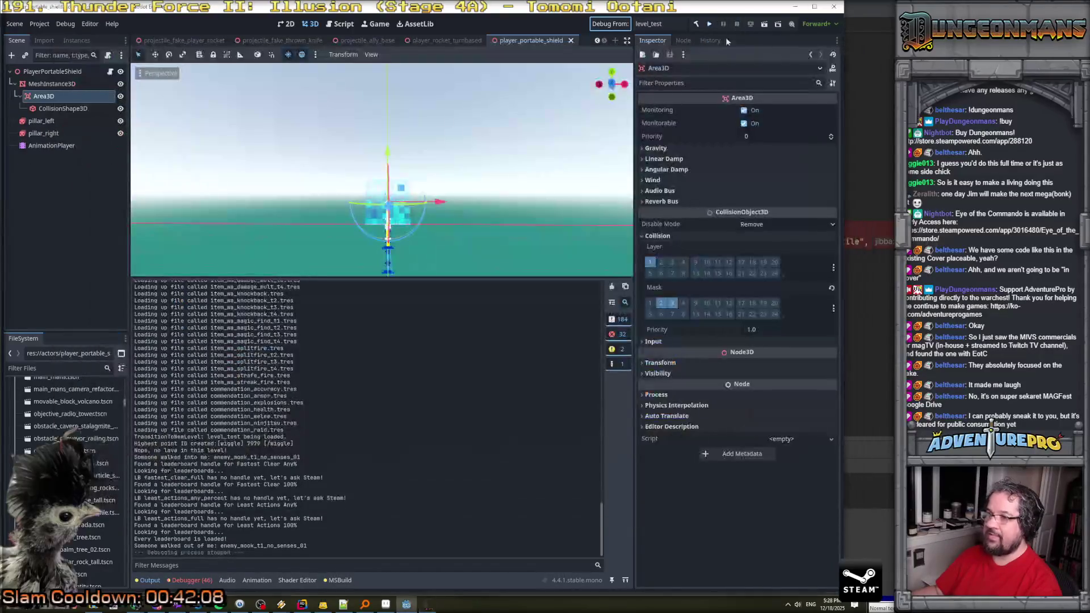
Compare the shield mesh, Area3D and collision shape nodes in the Scene tree.
click(54, 97)
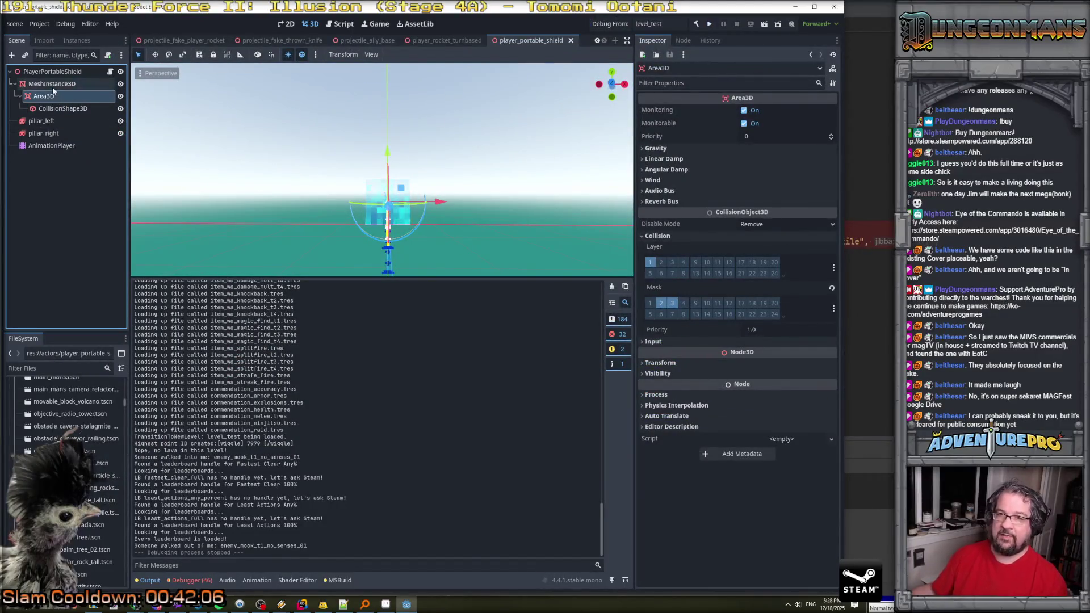
click(53, 84)
click(48, 98)
click(53, 84)
click(53, 96)
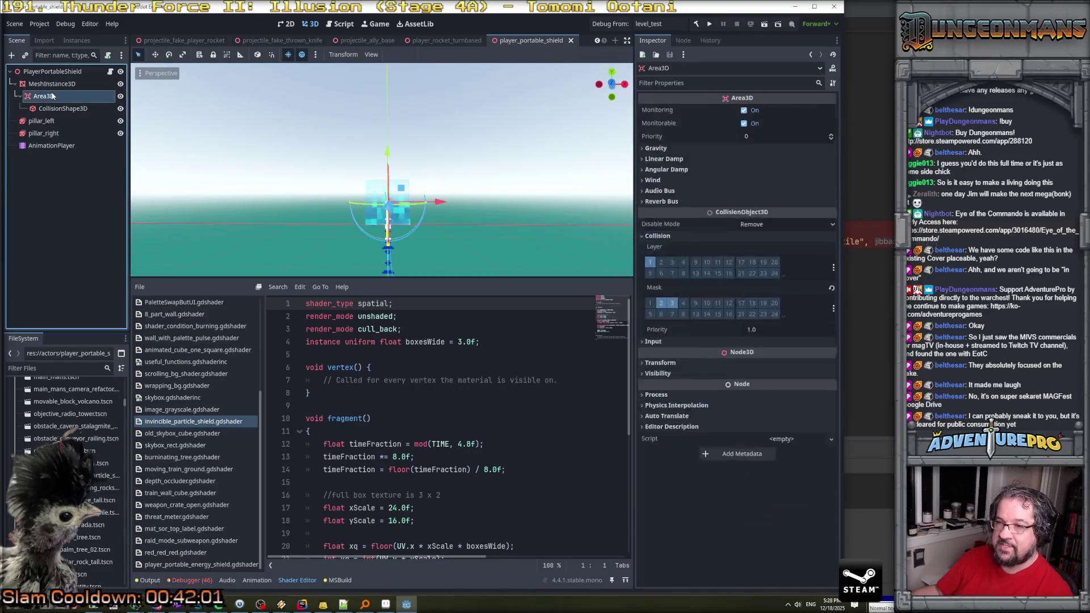
scroll(389, 182, up, 3)
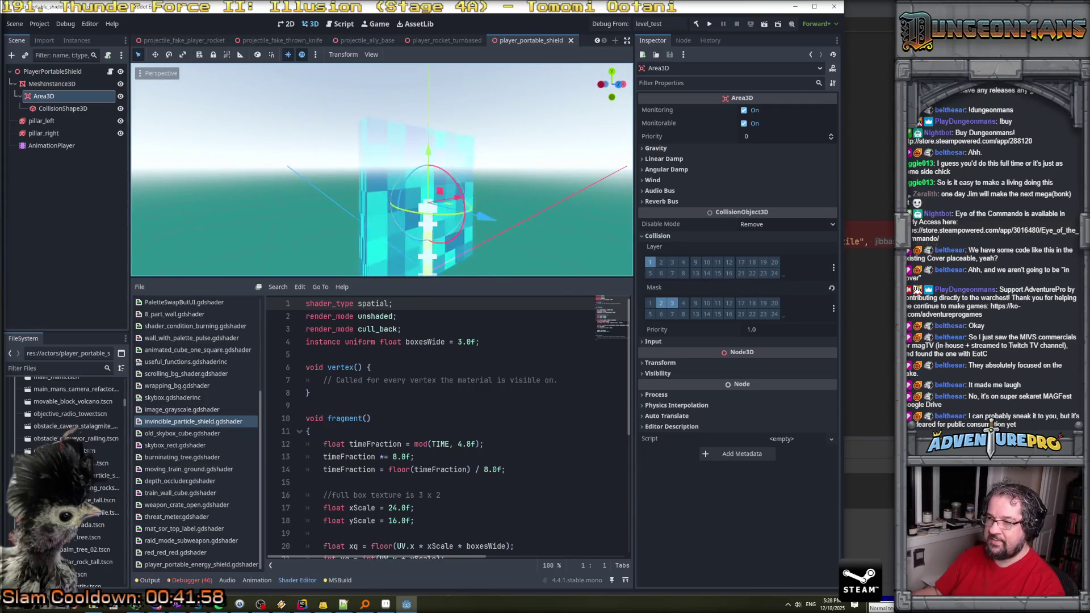
click(73, 109)
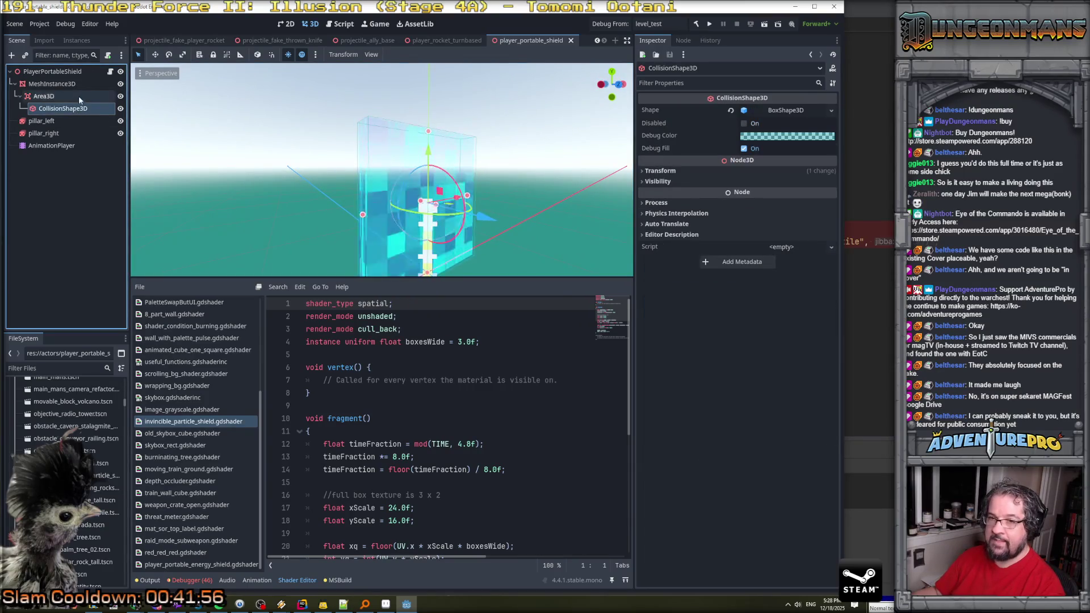
click(59, 98)
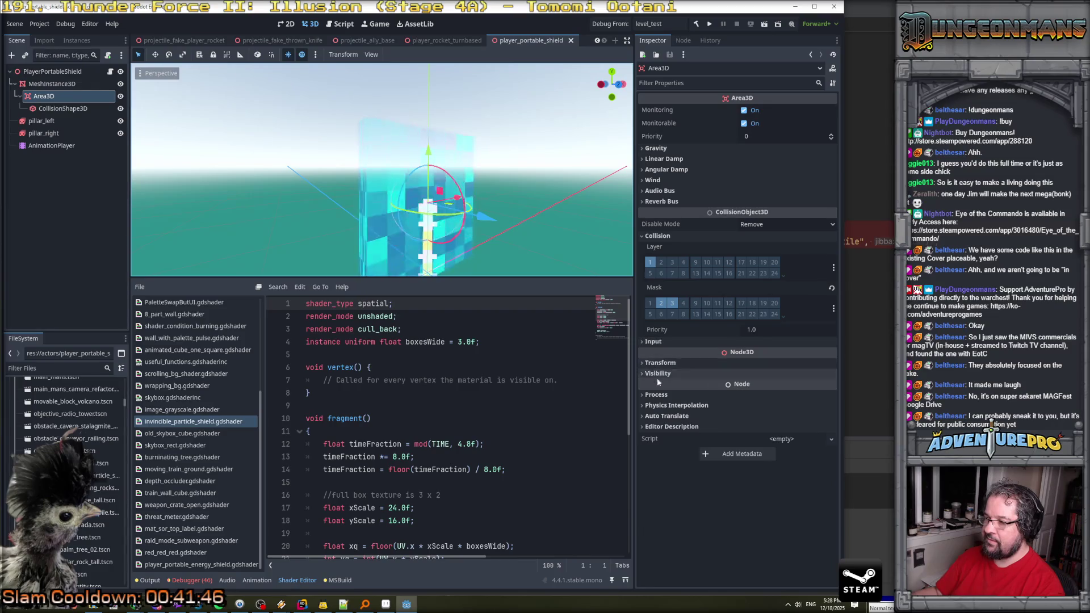
Review the collision shape's Physics Interpolation and Transform settings, then reselect the Area3D.
click(49, 109)
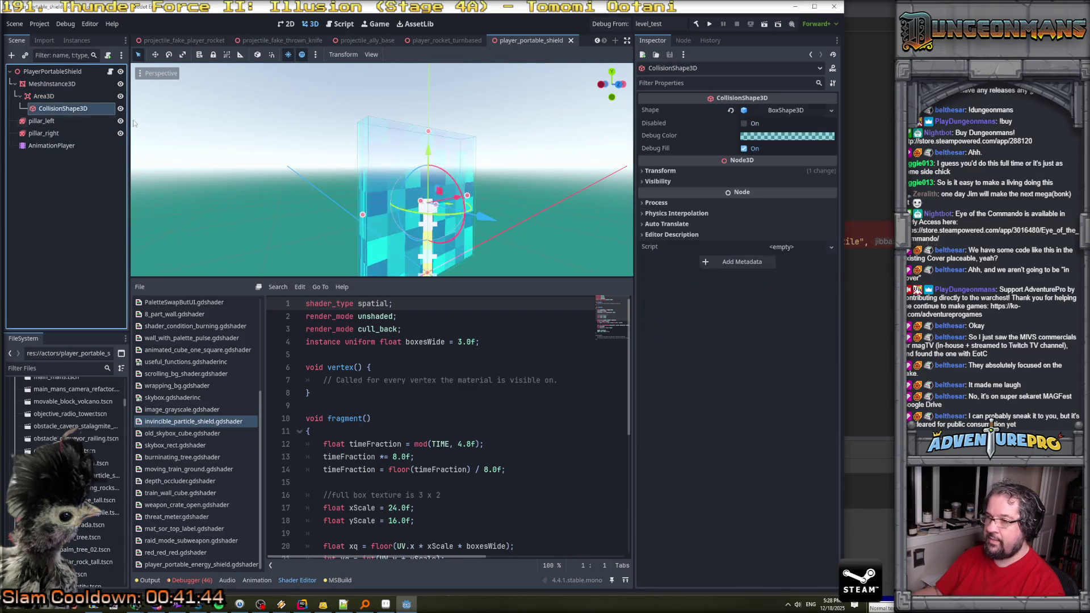
click(644, 214)
click(644, 216)
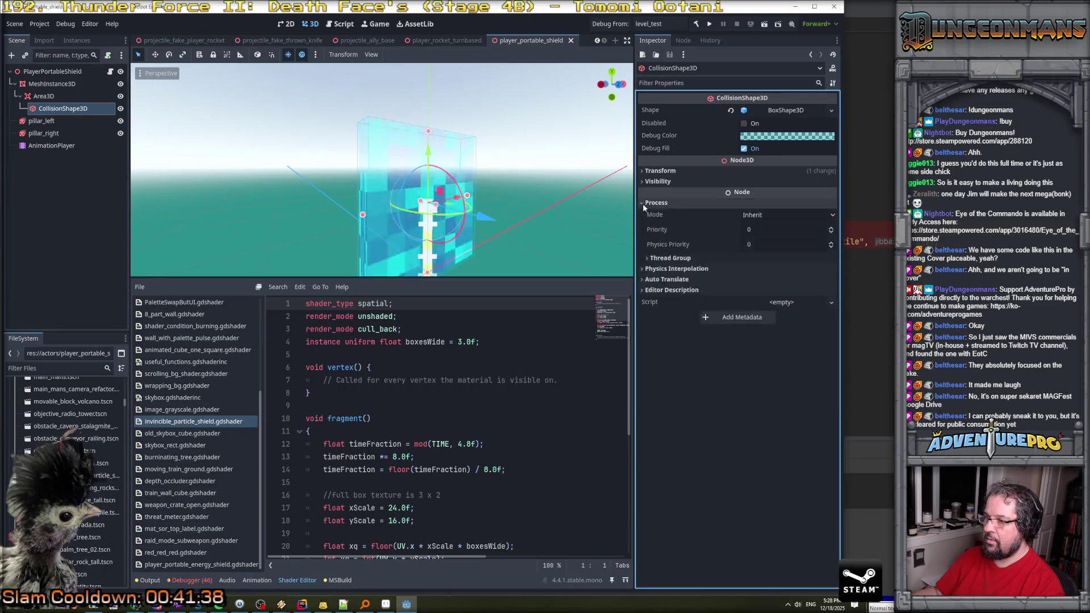
click(645, 172)
click(646, 171)
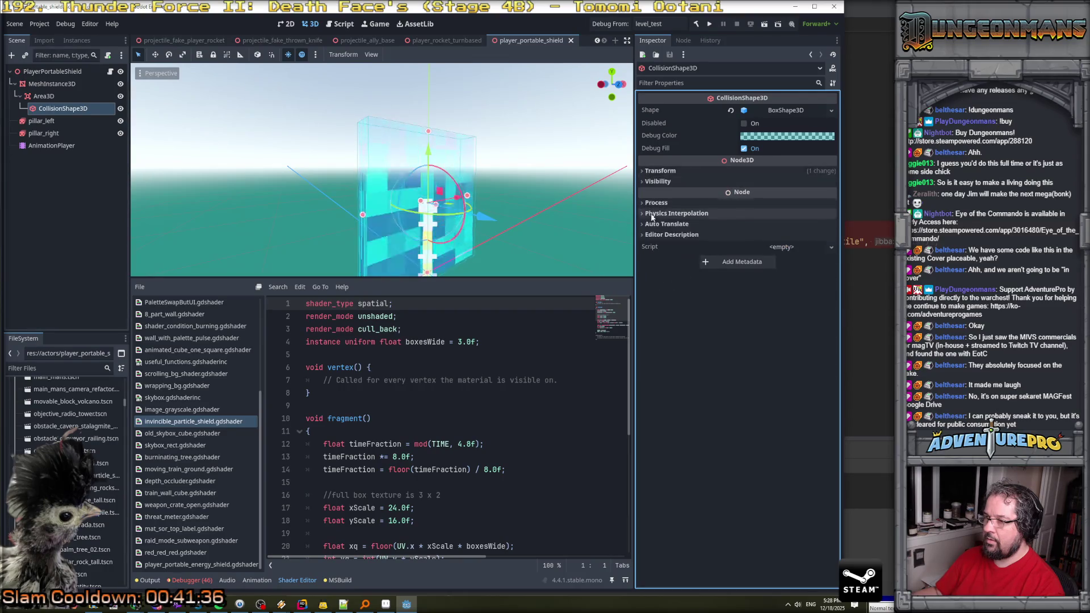
click(46, 96)
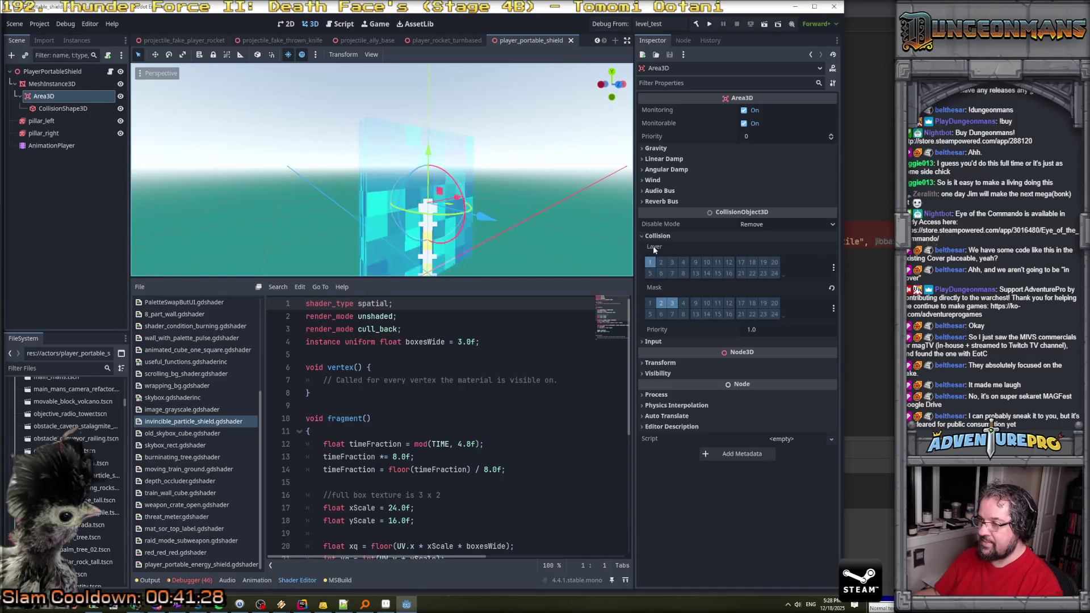
Clear Area3D mask bits 2 and 3, enable layers 2, 3 and 4, then save and run.
mouse_move(653, 248)
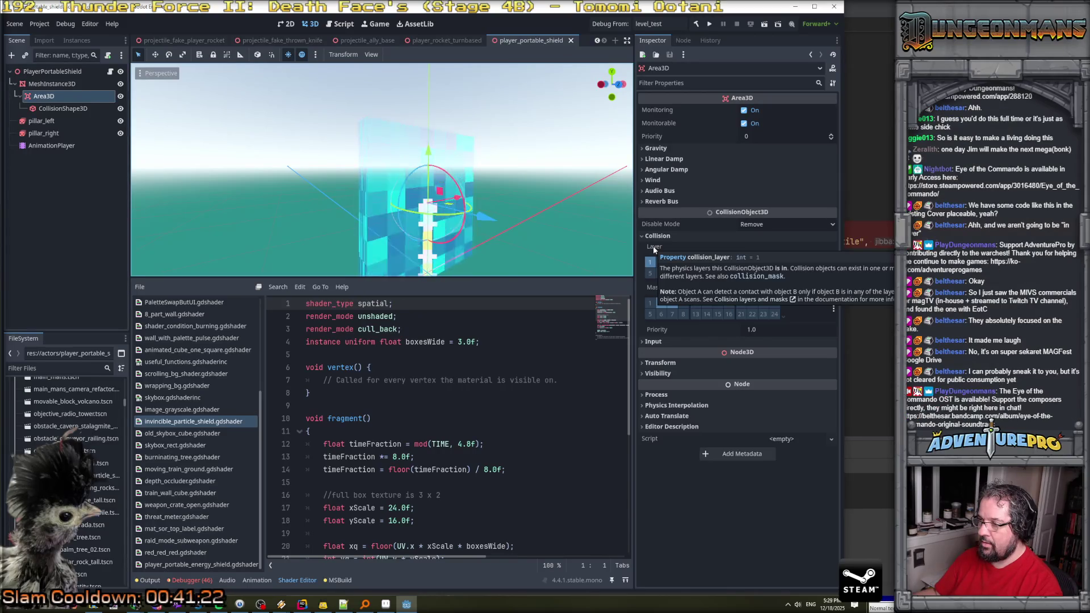
mouse_move(650, 287)
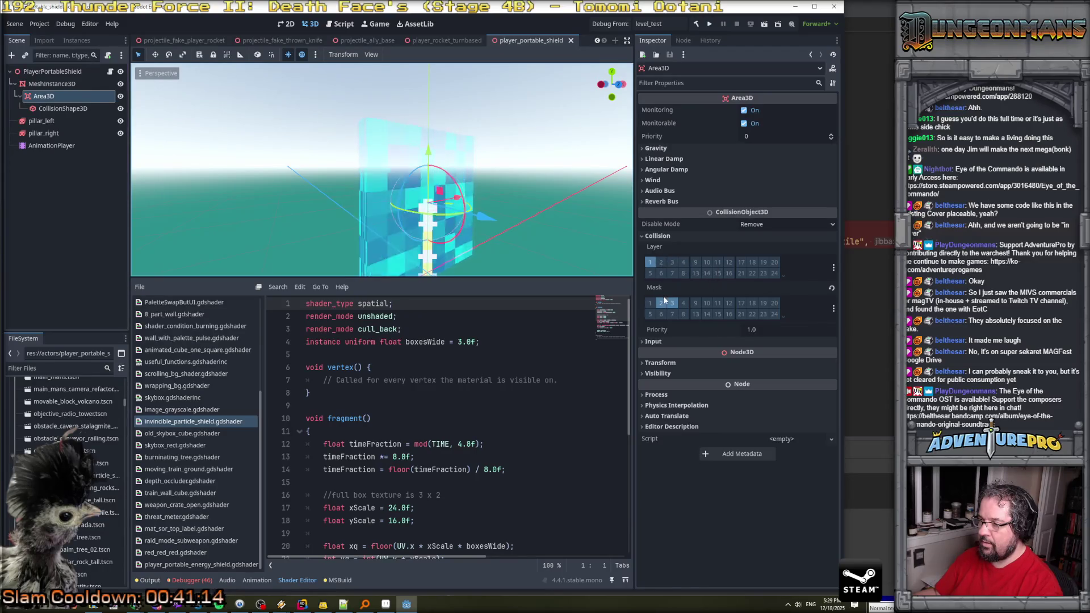
key(ctrl+z)
click(662, 264)
click(672, 262)
click(684, 261)
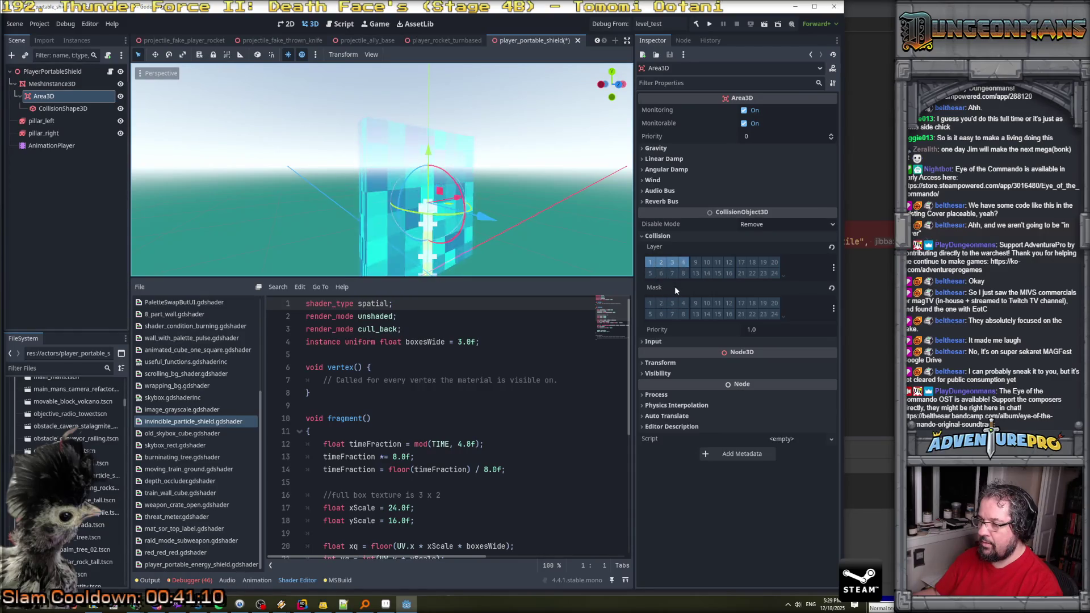
key(ctrl+s)
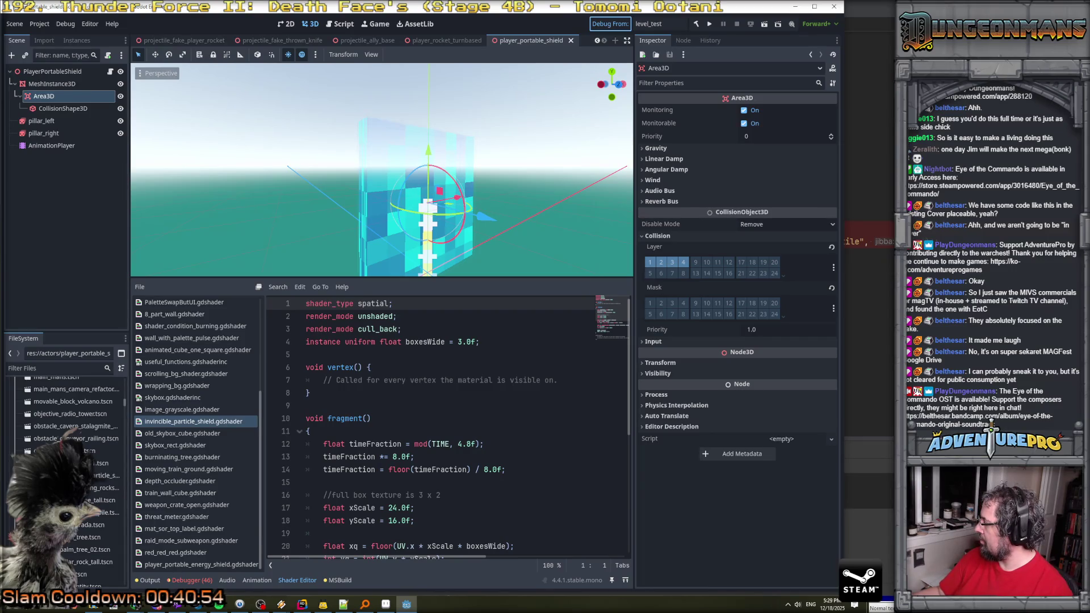
key(F5)
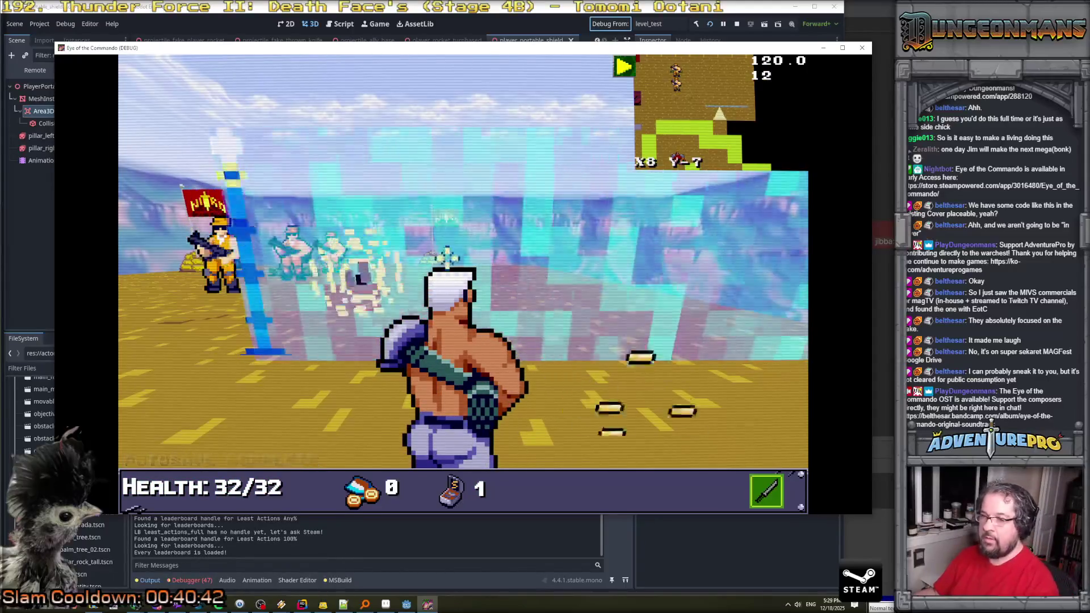
Walk the player left and right beside the shield as health drops to 16/32, then close the game.
key(d)
key(a)
key(a)
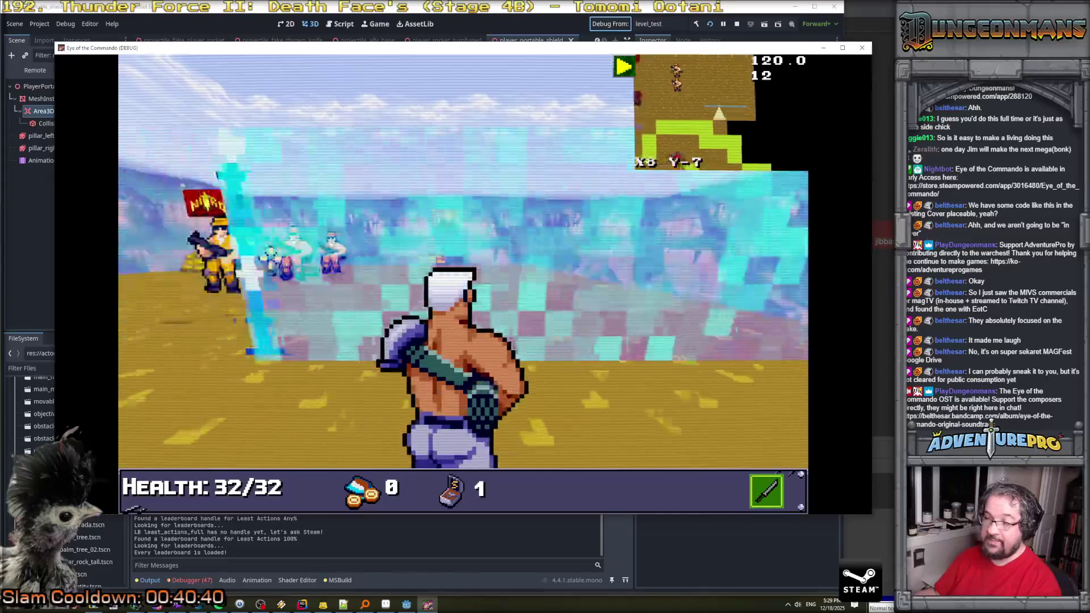
key(d)
key(d)
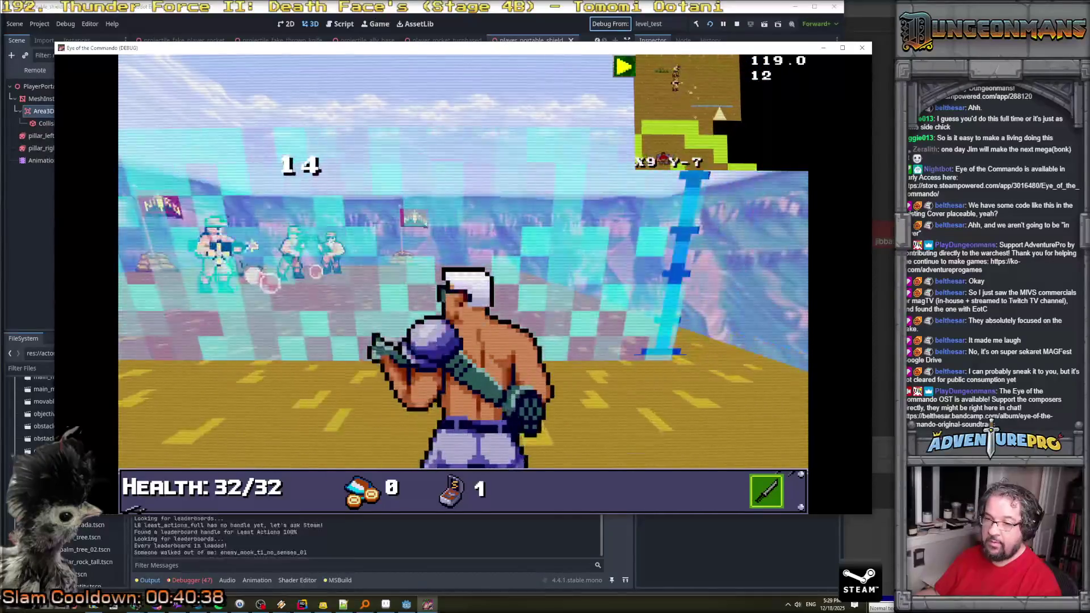
key(a)
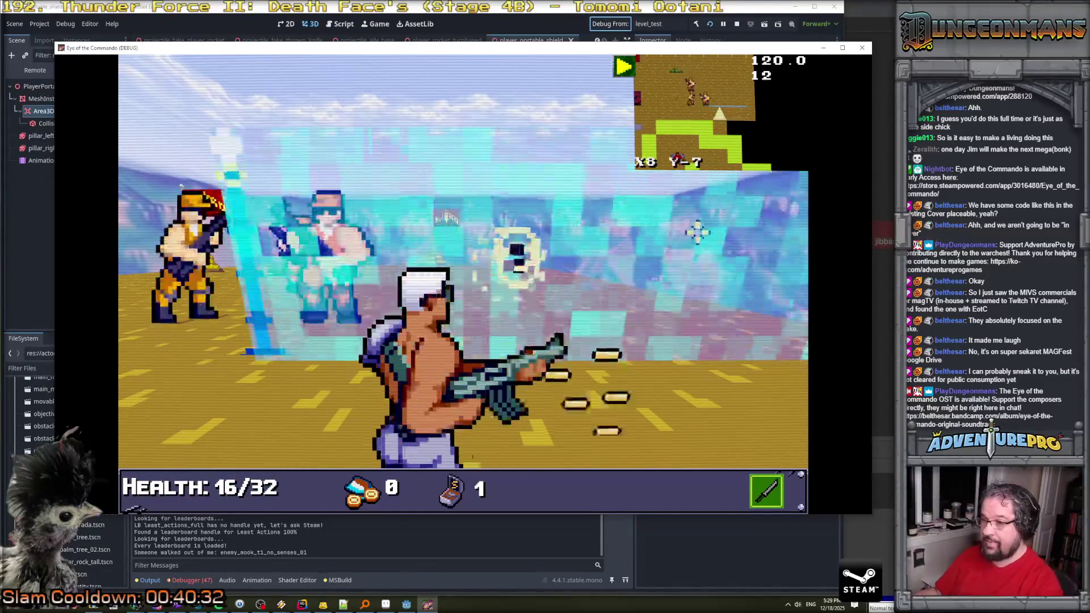
click(734, 21)
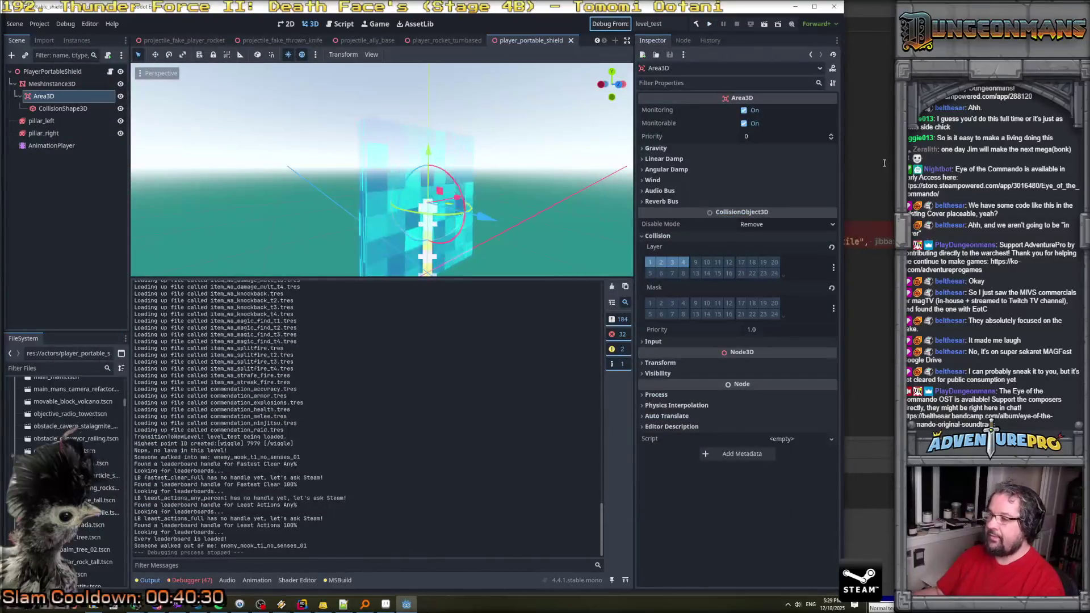
Review Projectile.cs, save the shield scene in Godot, and return to Rider's attached debugger.
key(alt+Tab)
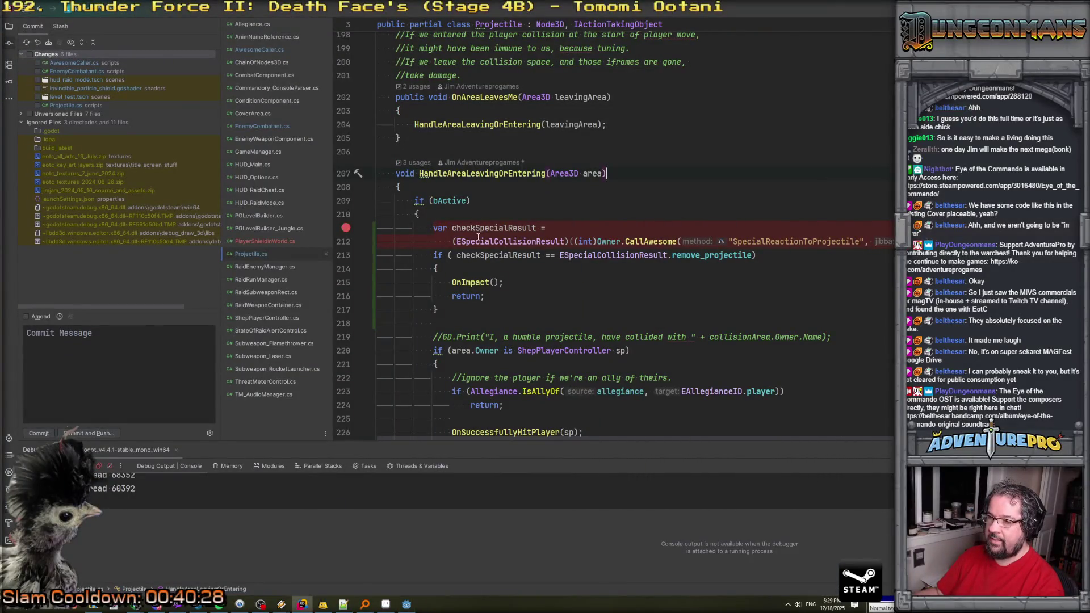
scroll(476, 270, down, 3)
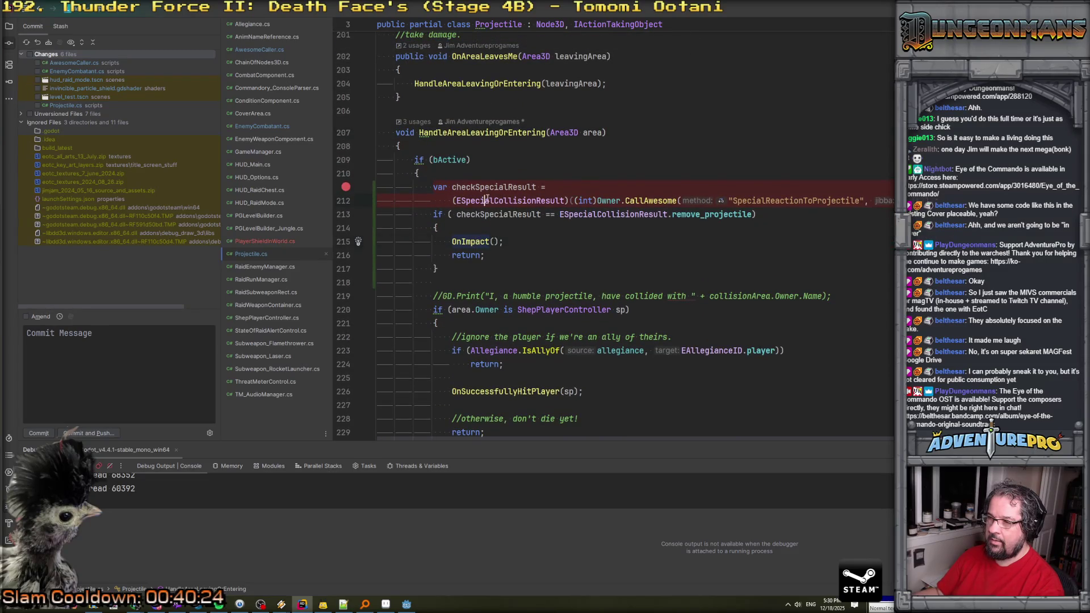
scroll(487, 198, down, 2)
scroll(489, 227, up, 3)
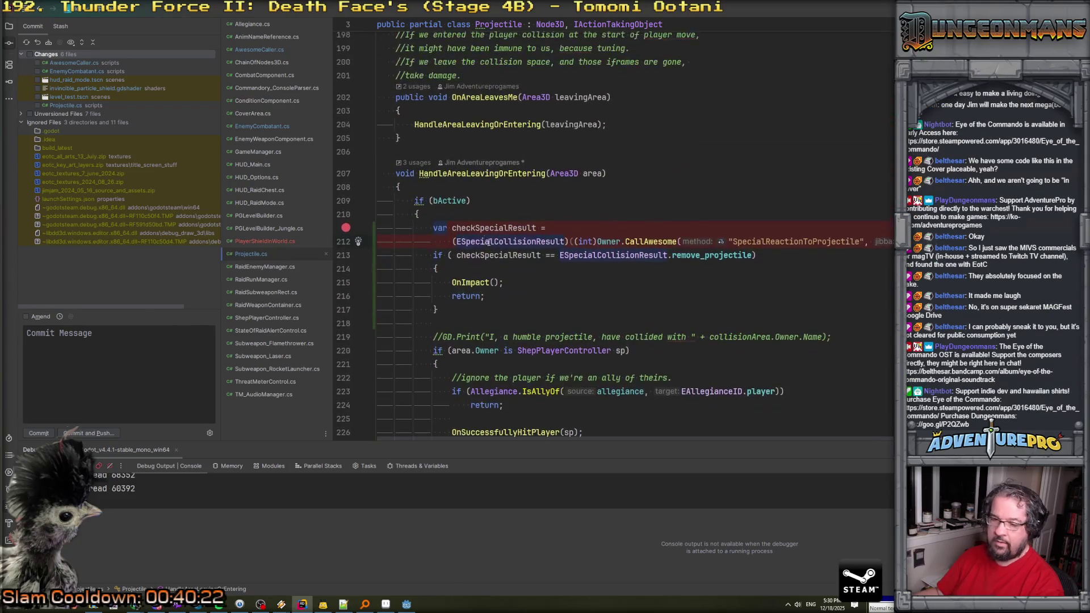
key(alt+Tab)
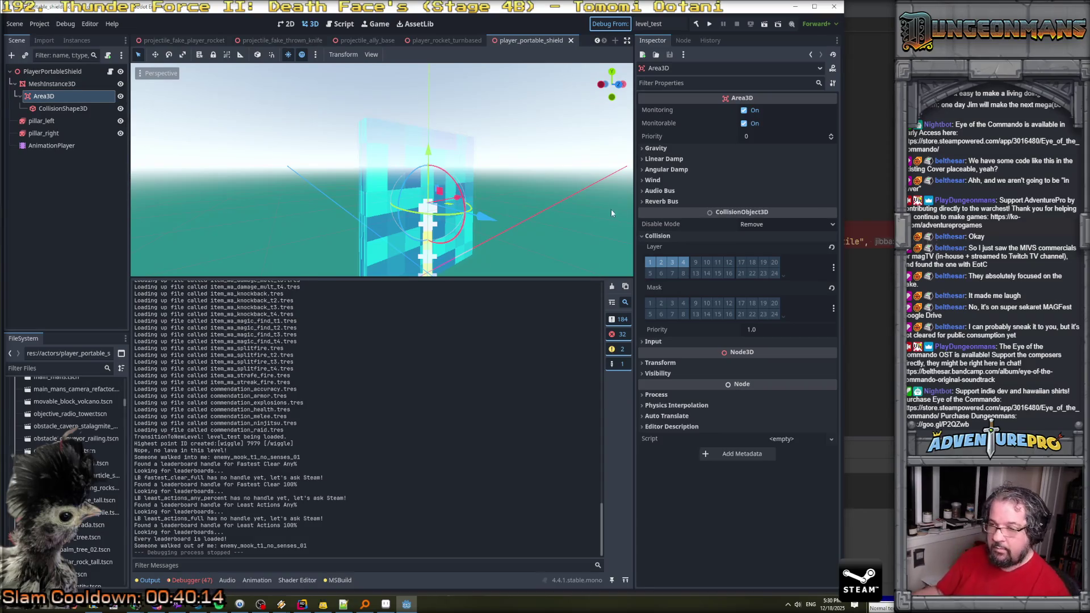
key(ctrl+s)
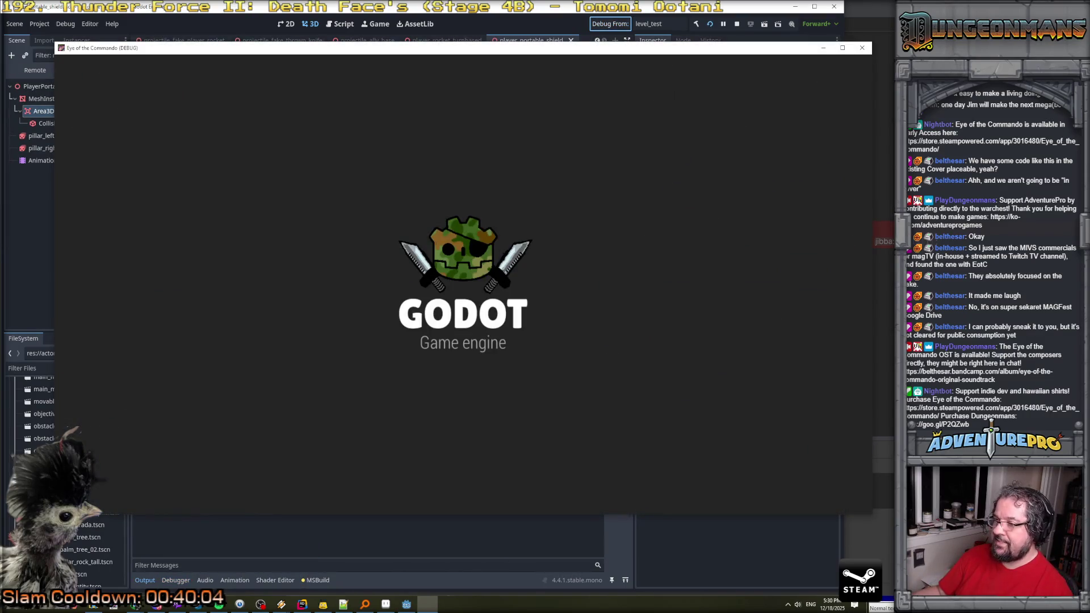
key(alt+Tab)
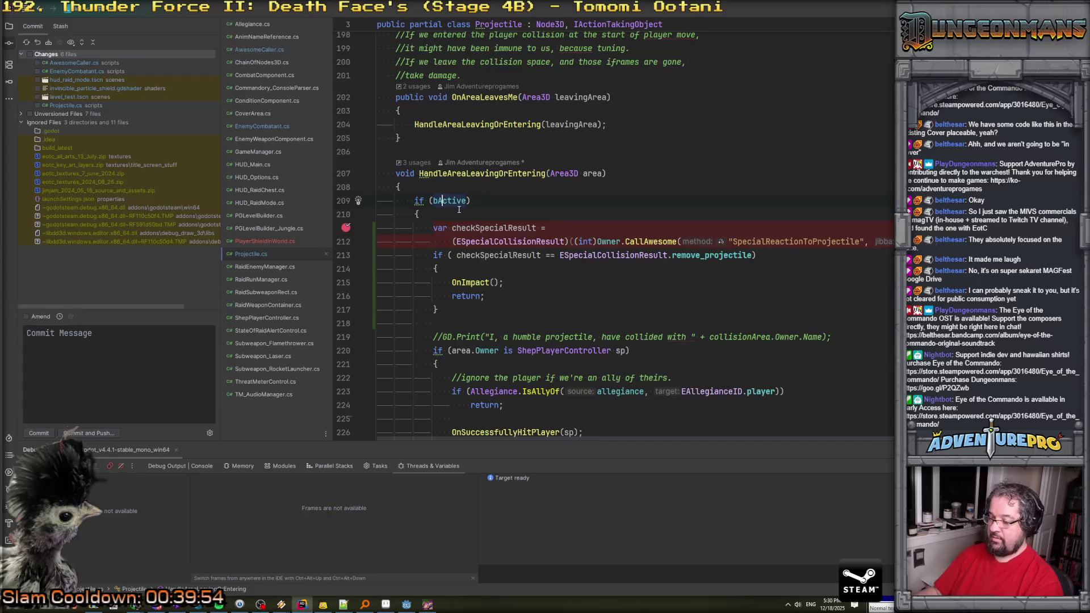
At the breakpoint, inspect the area argument and step to the line 211 special-result check.
key(alt+Tab)
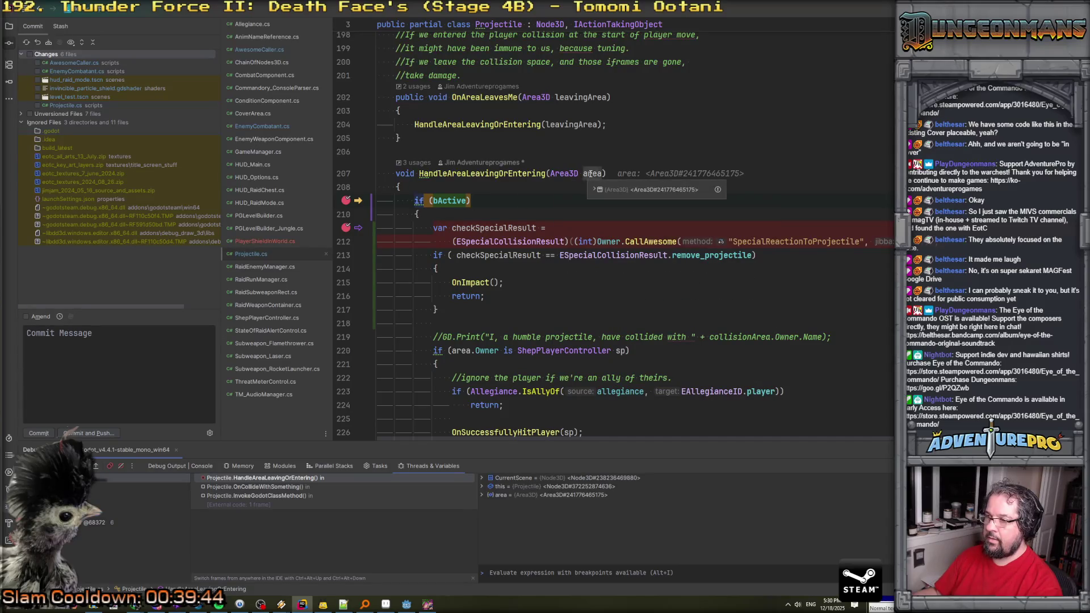
click(598, 191)
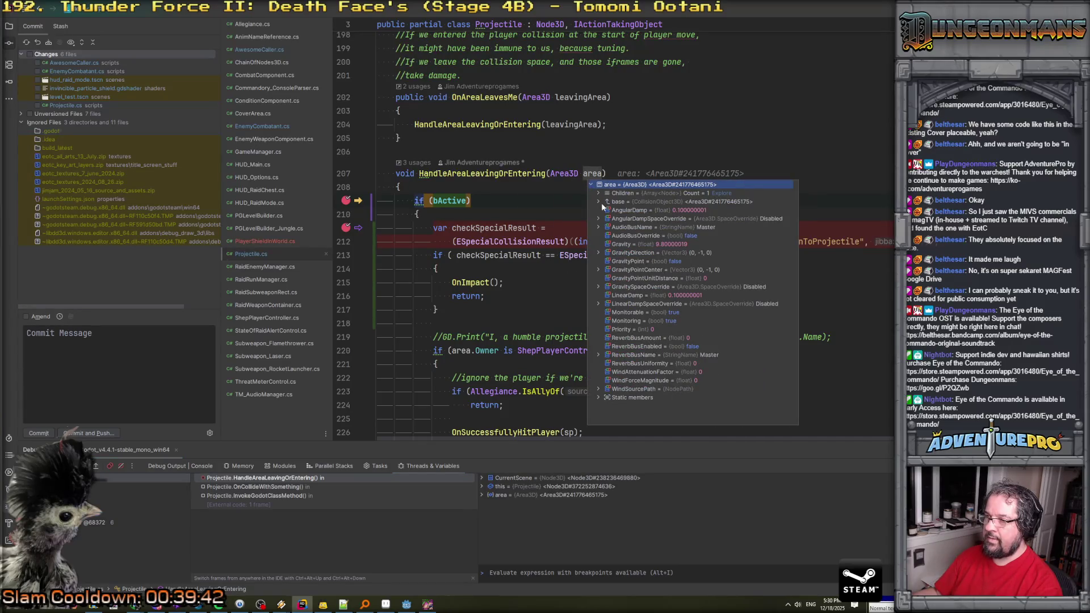
click(552, 202)
key(F10)
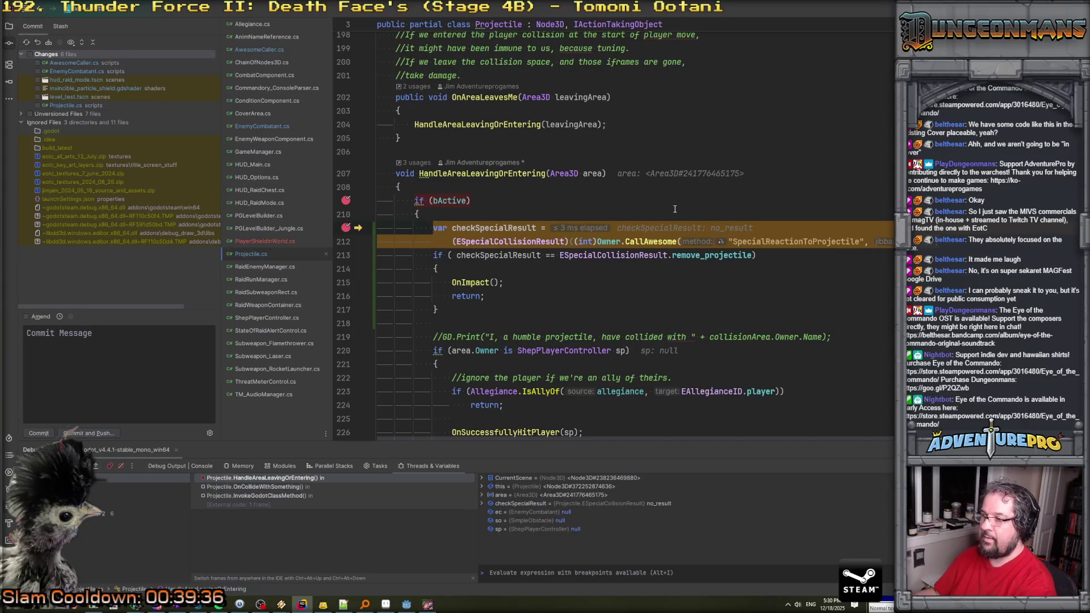
Break on line 24 of PlayerShieldInWorld.cs, step into CallAwesome, find the null owner, and resume.
click(275, 238)
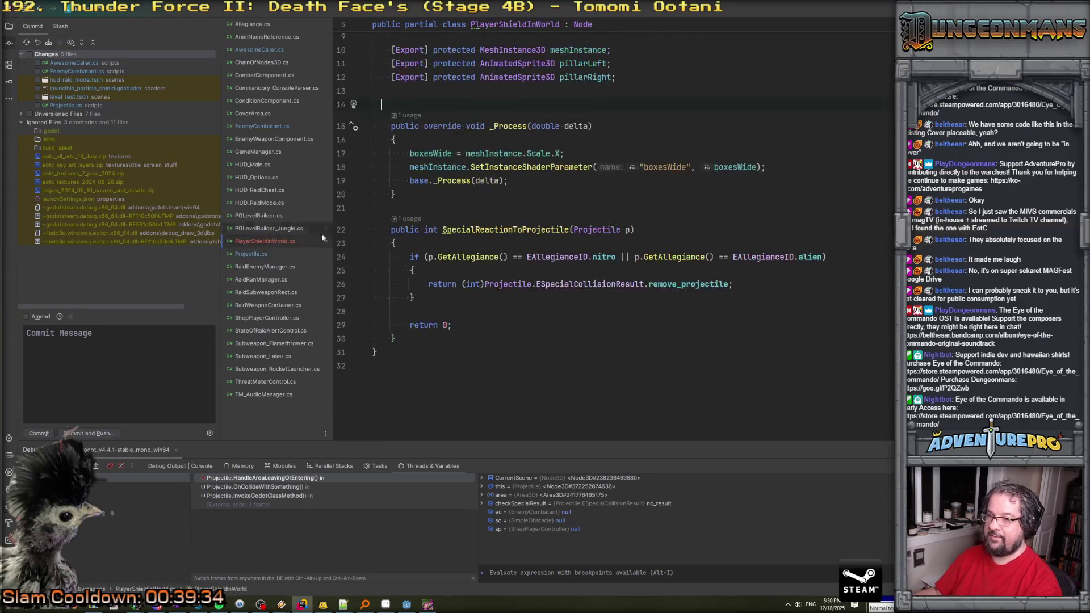
key(ctrl+F8)
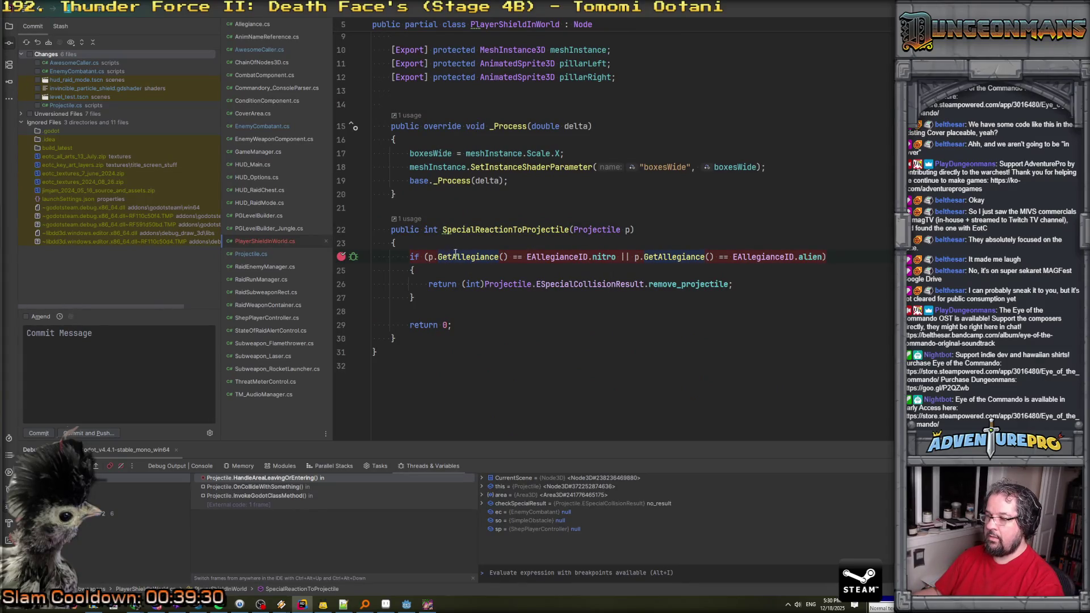
key(F7)
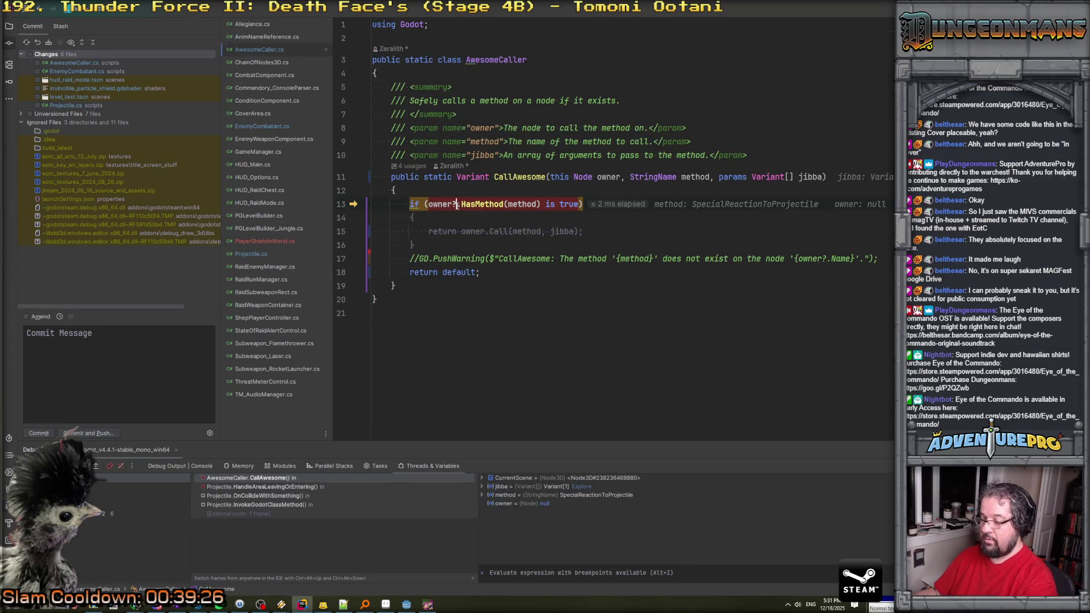
key(F9)
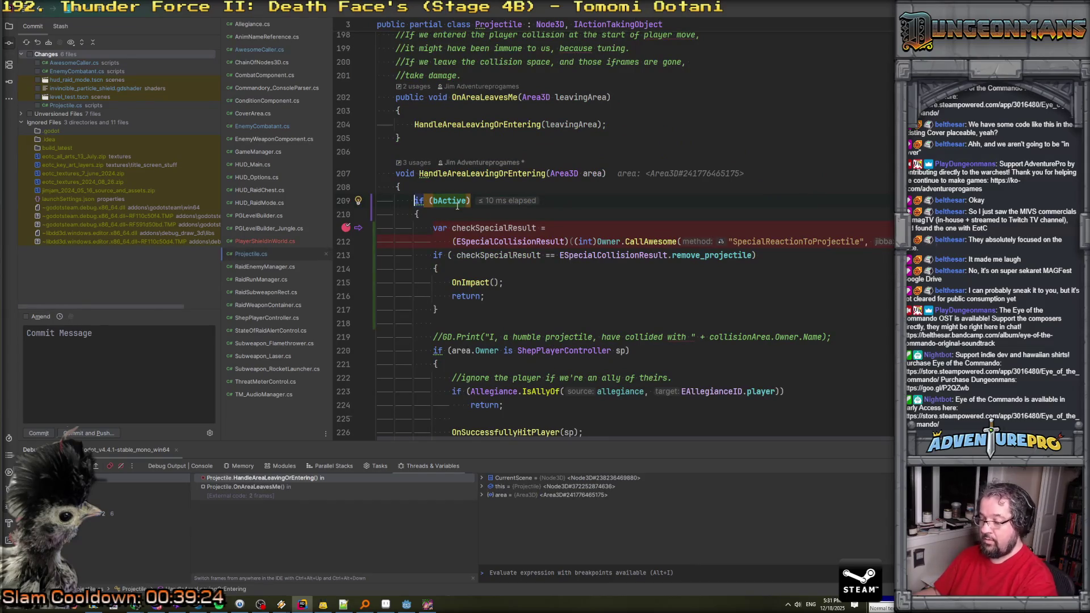
key(F8)
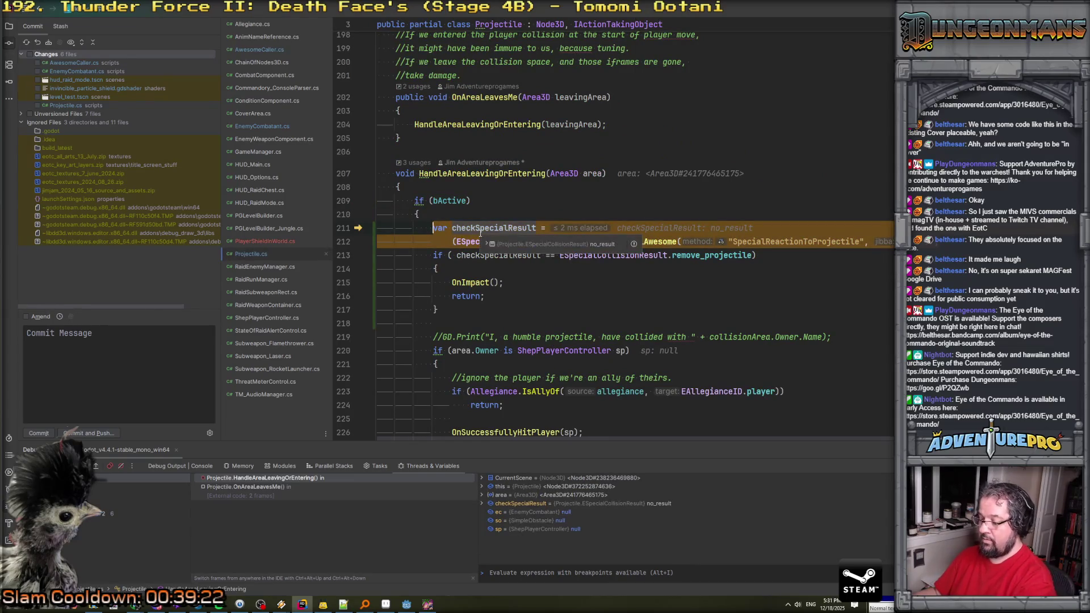
key(F9)
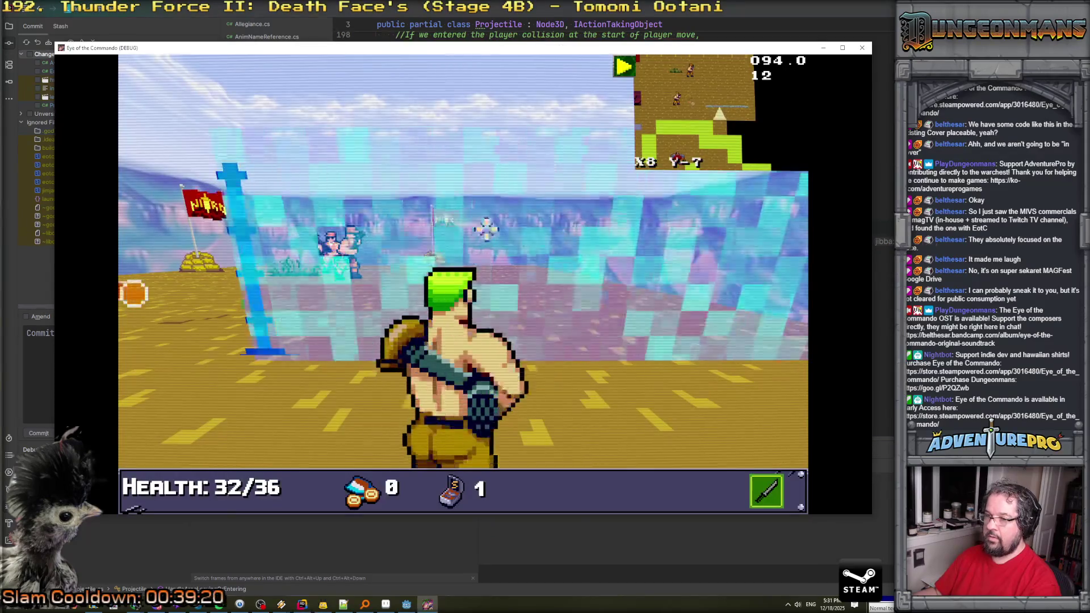
Close the game window and inspect the shield's MeshInstance3D and PlayerPortableShield nodes.
key(alt+F4)
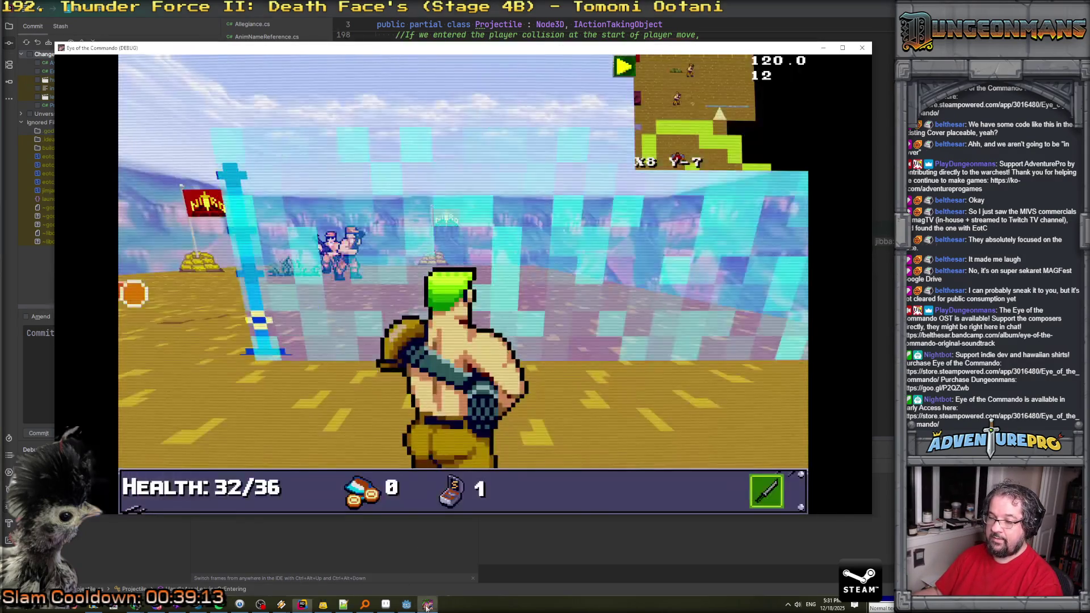
click(415, 606)
click(407, 606)
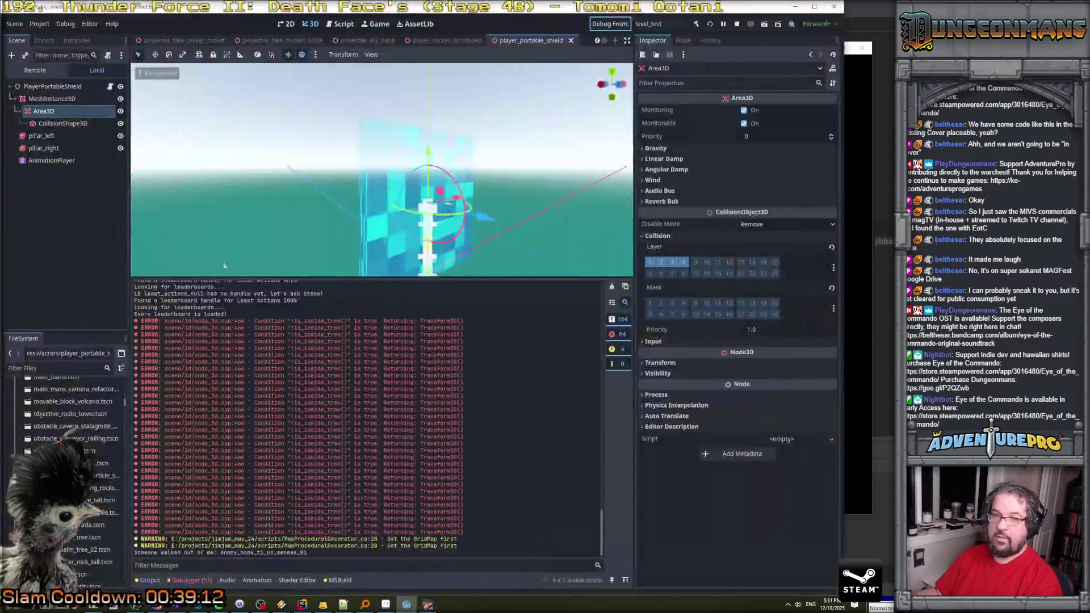
click(53, 99)
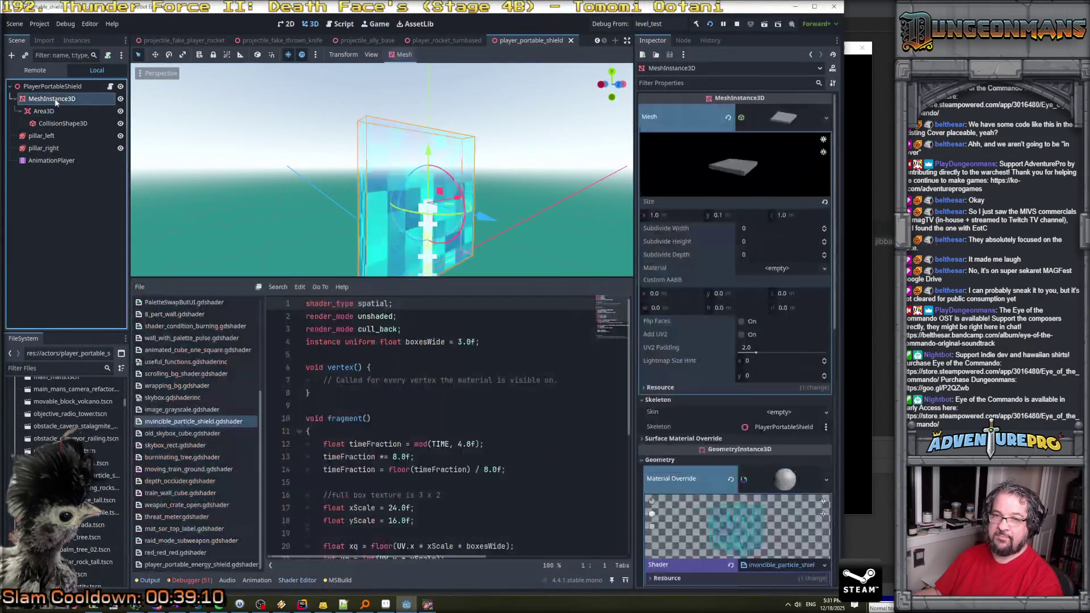
click(59, 90)
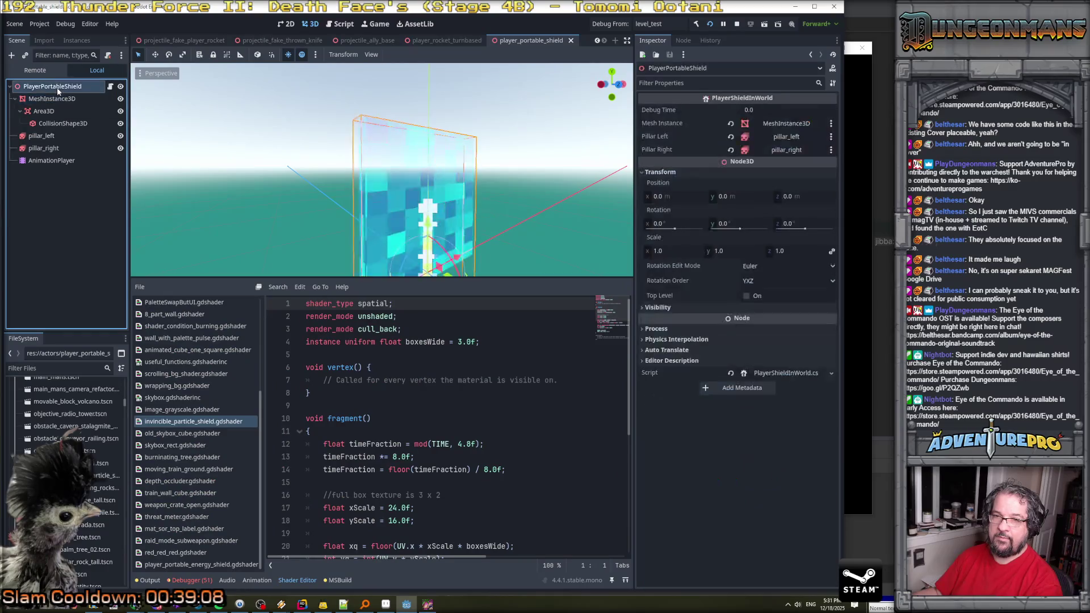
click(60, 96)
click(60, 89)
click(60, 99)
click(60, 87)
click(57, 99)
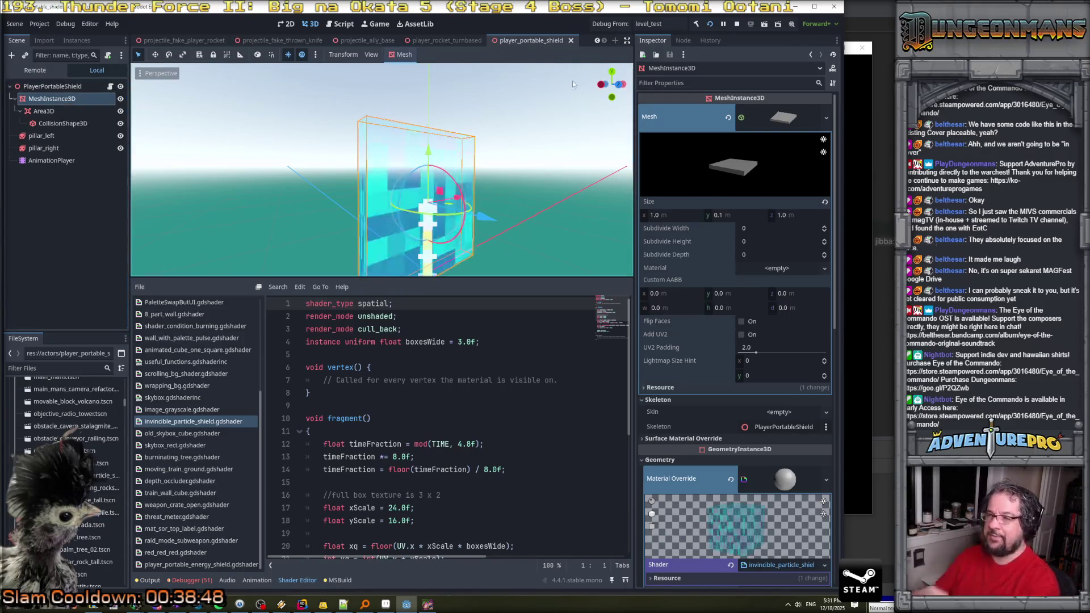
Stop the game and open PlayerPortableShield's script PlayerShieldInWorld.cs in Rider.
click(738, 25)
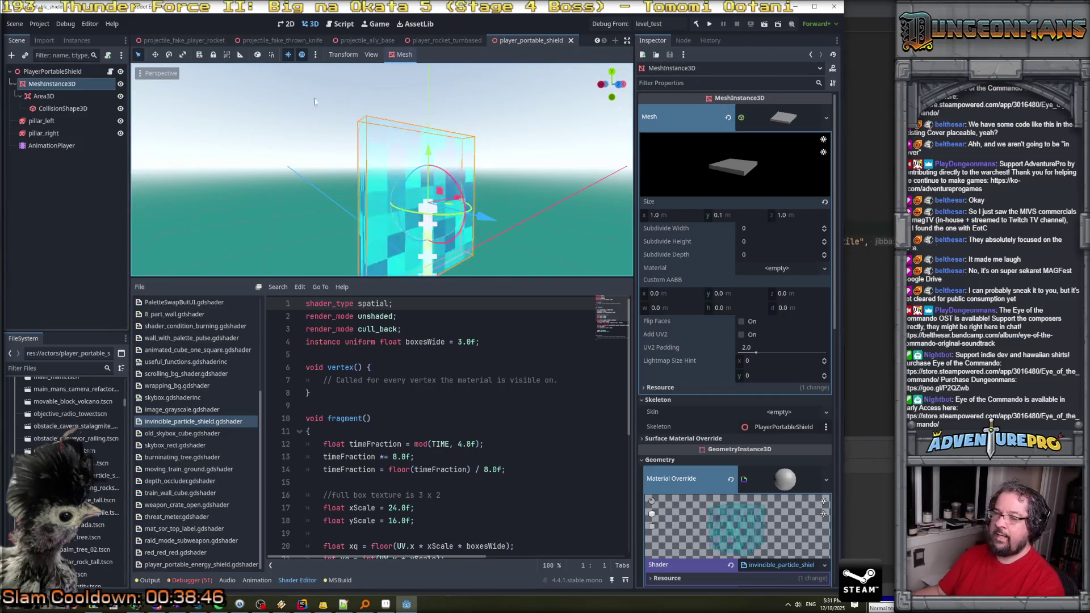
click(103, 72)
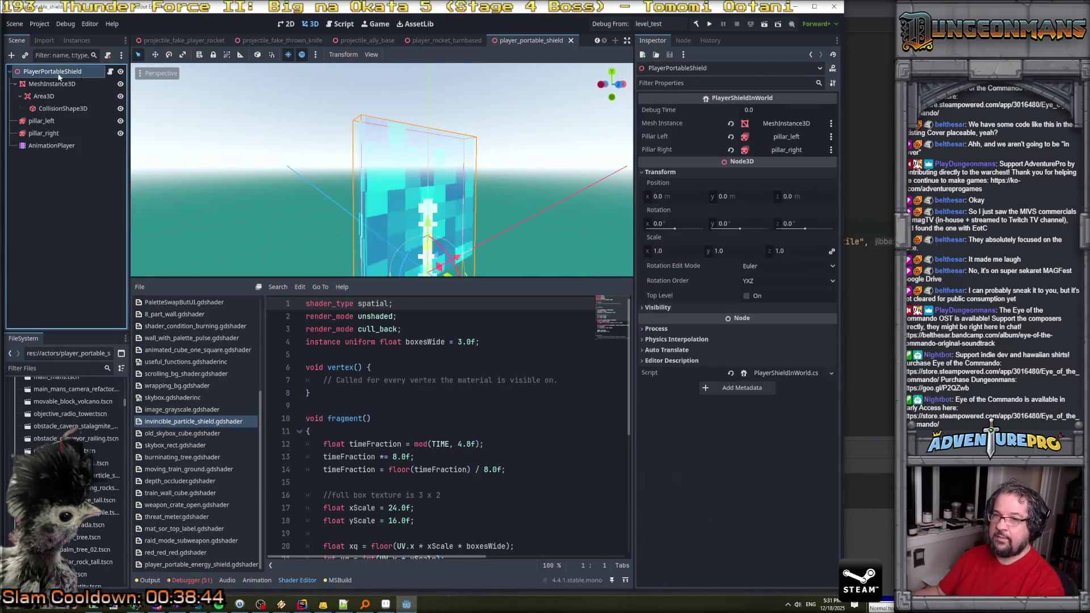
click(111, 73)
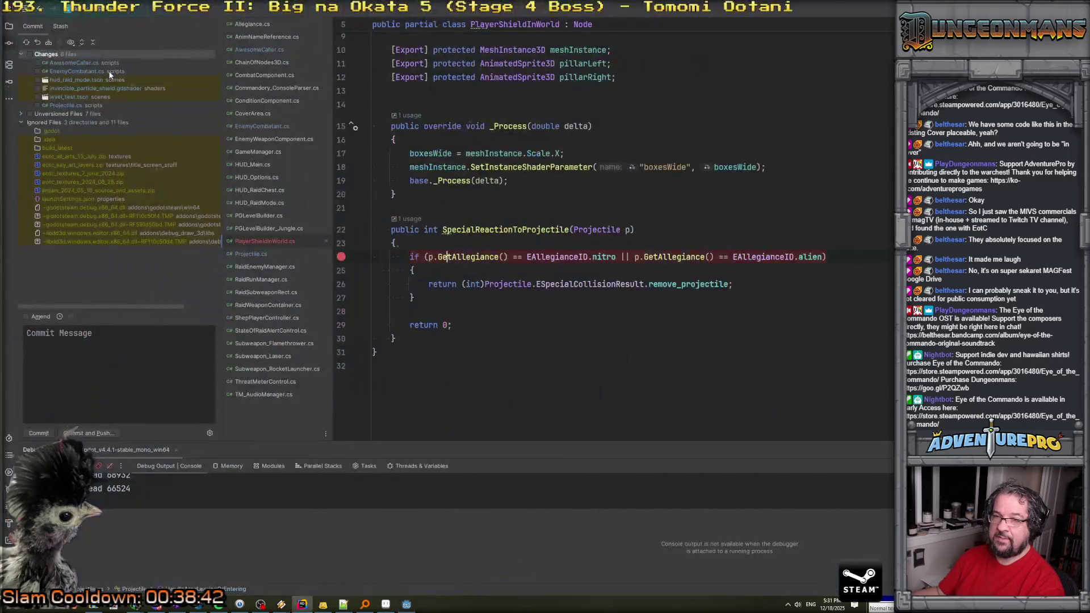
Add the field '[Export] protected Area3D collisionArea;' among the exported pillar fields.
scroll(453, 172, up, 3)
click(649, 187)
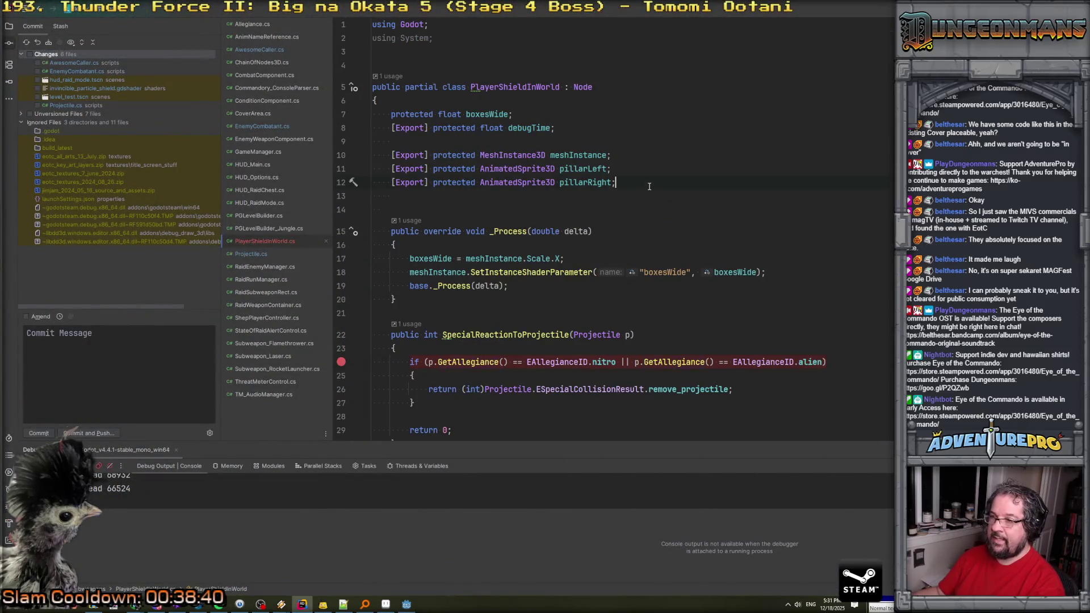
key(Down)
key(Return)
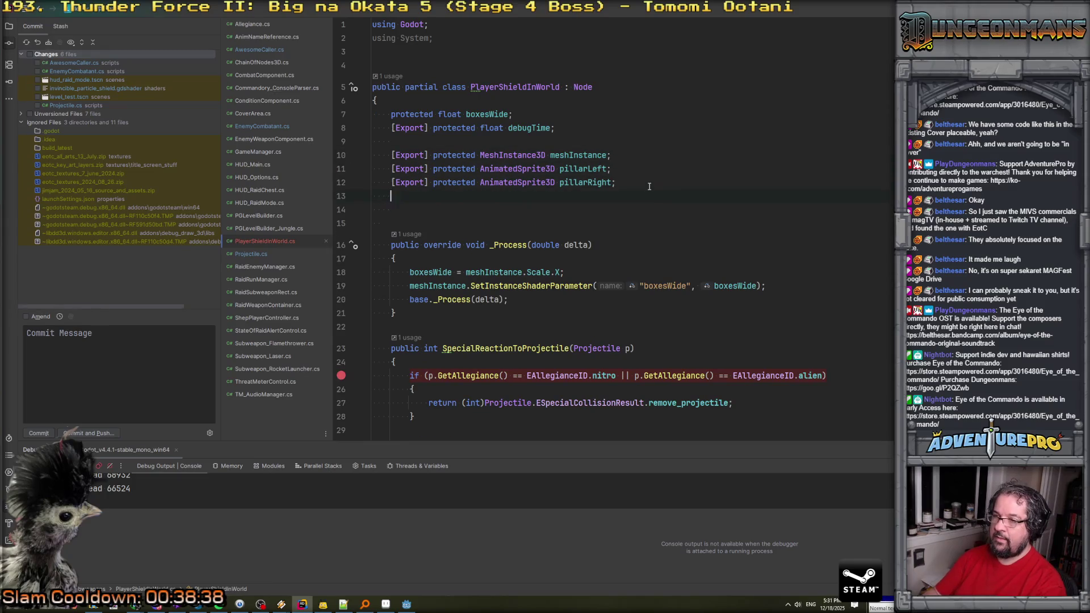
key(Return)
text([Export] )
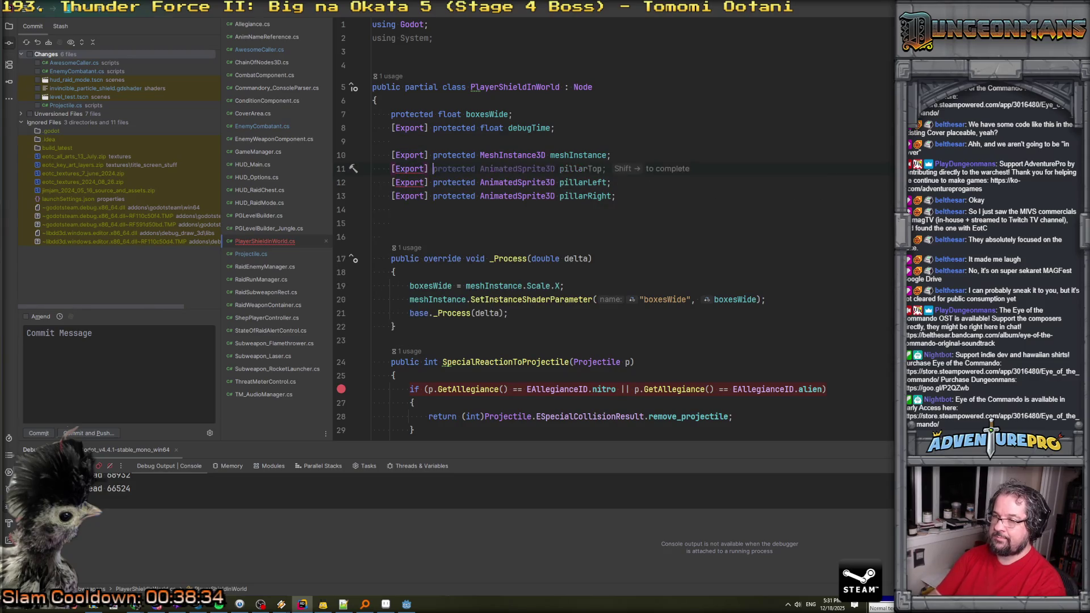
text(protected AnimatedSprite3D pillarTop;)
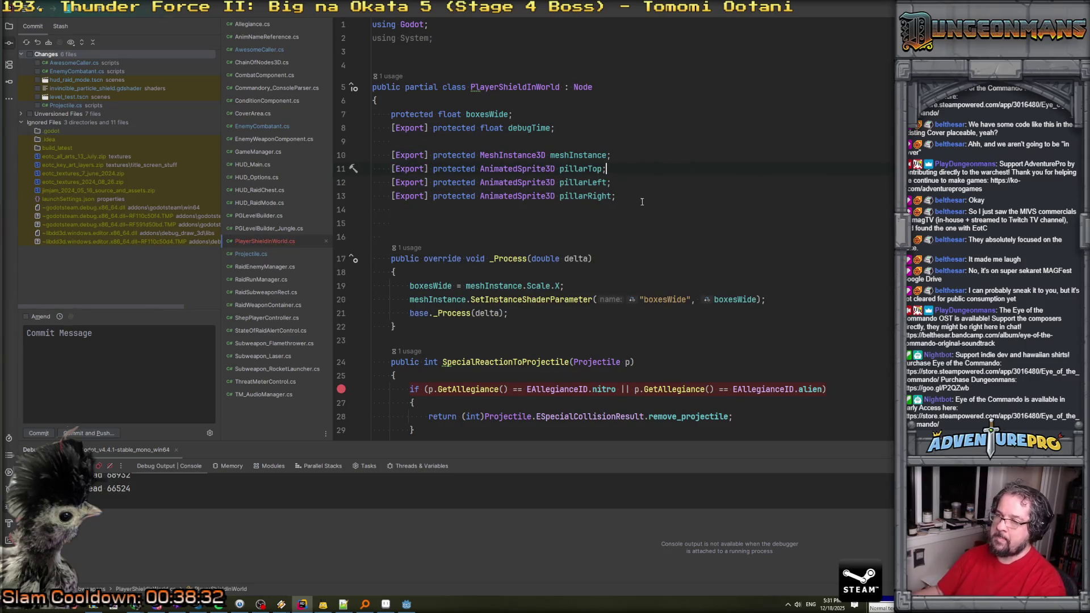
double_click(532, 169)
text(Area)
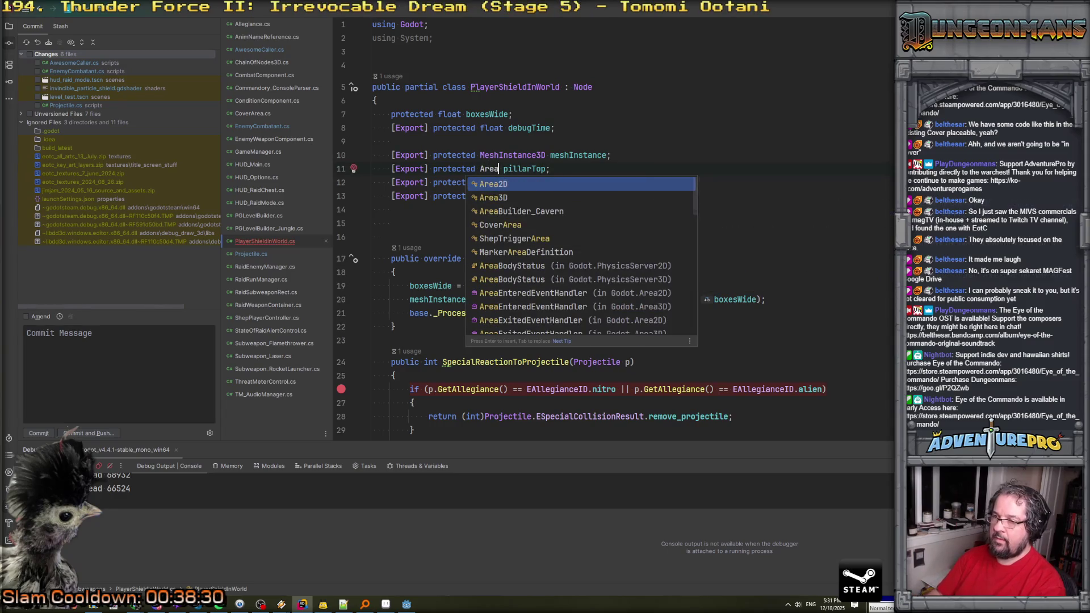
key(Down)
key(Return)
click(513, 169)
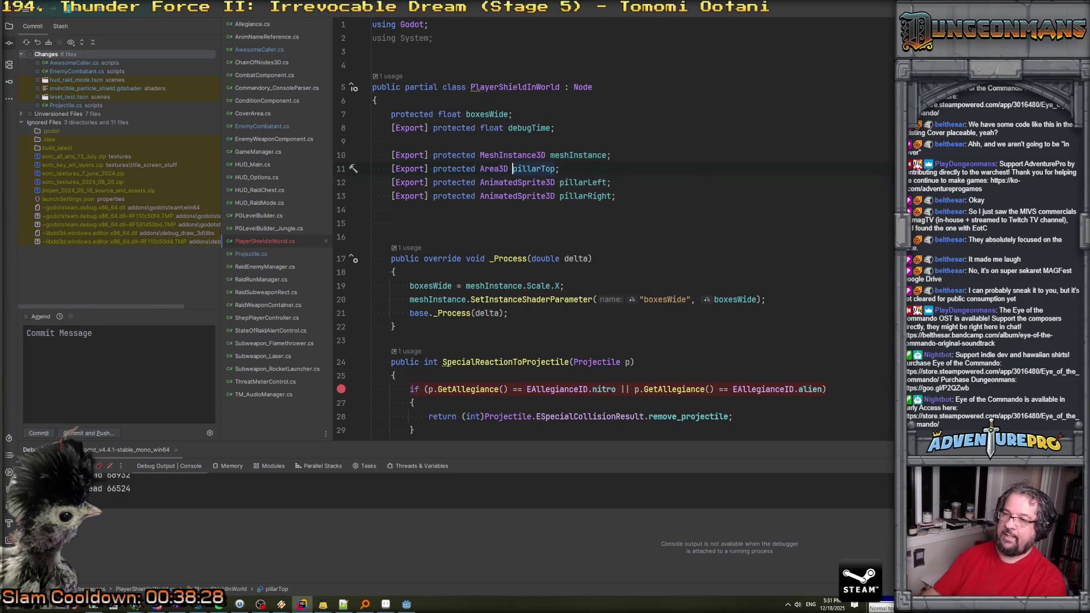
text(collisionArea)
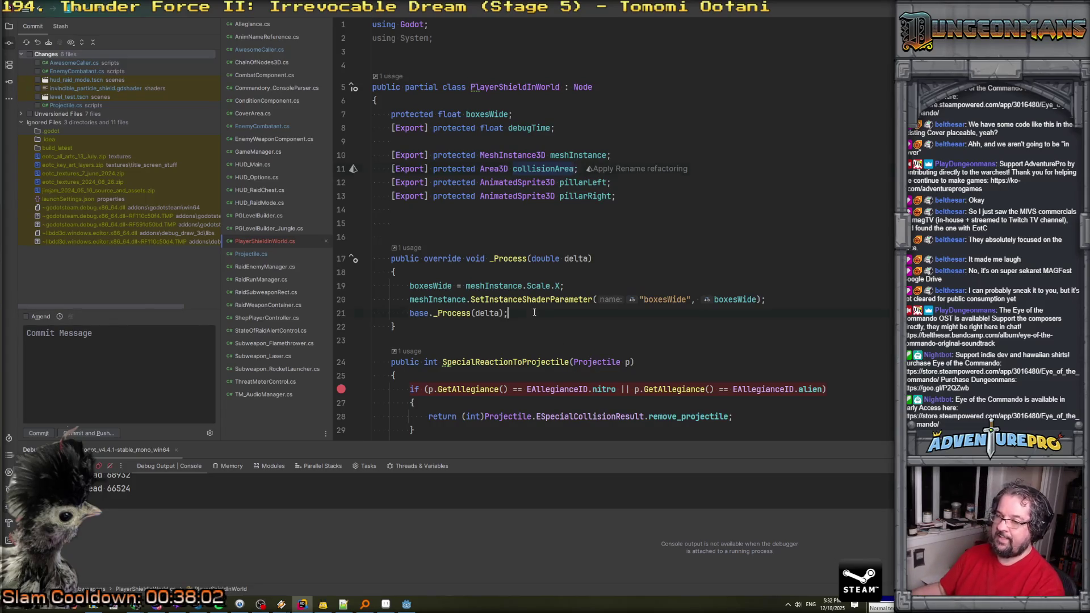
Type 'collisionArea.' after base._Process(delta) and pick AreaEntered from the completion list.
key(Return)
key(Return)
text(collisionArea.)
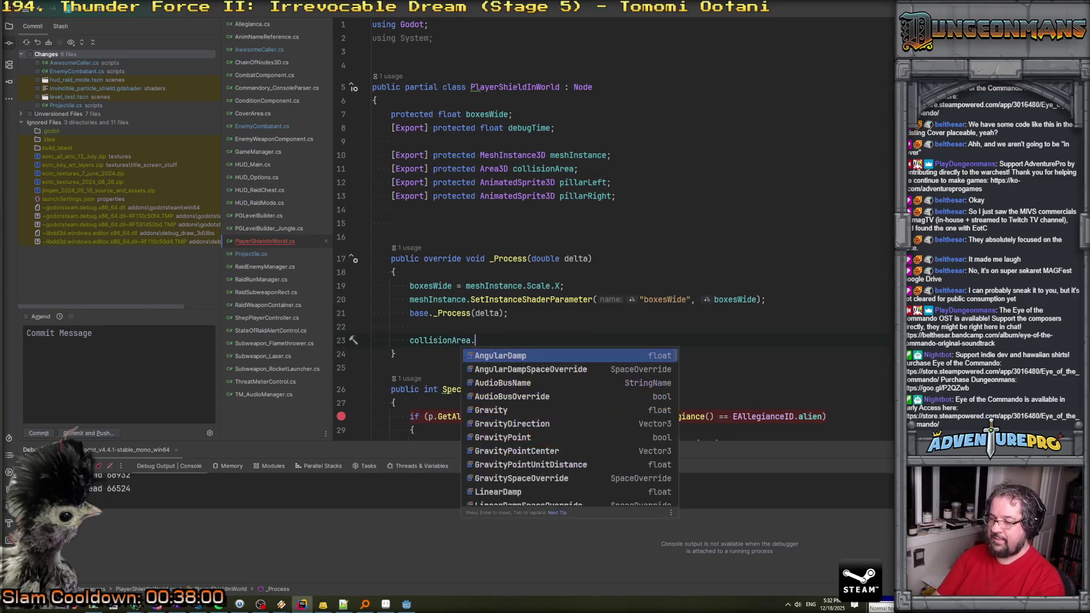
scroll(519, 391, down, 10)
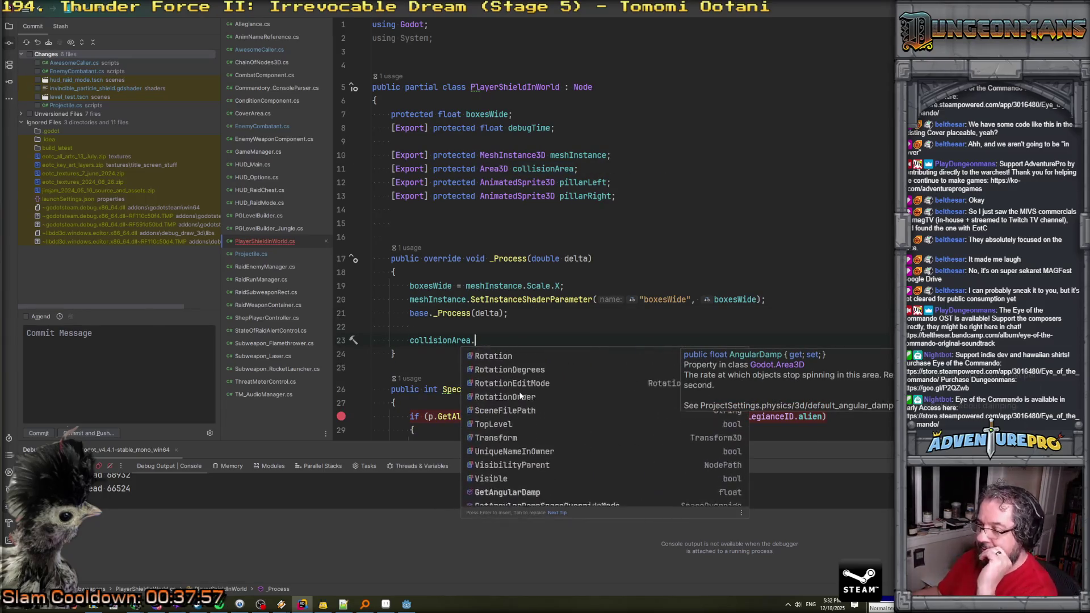
scroll(520, 396, up, 10)
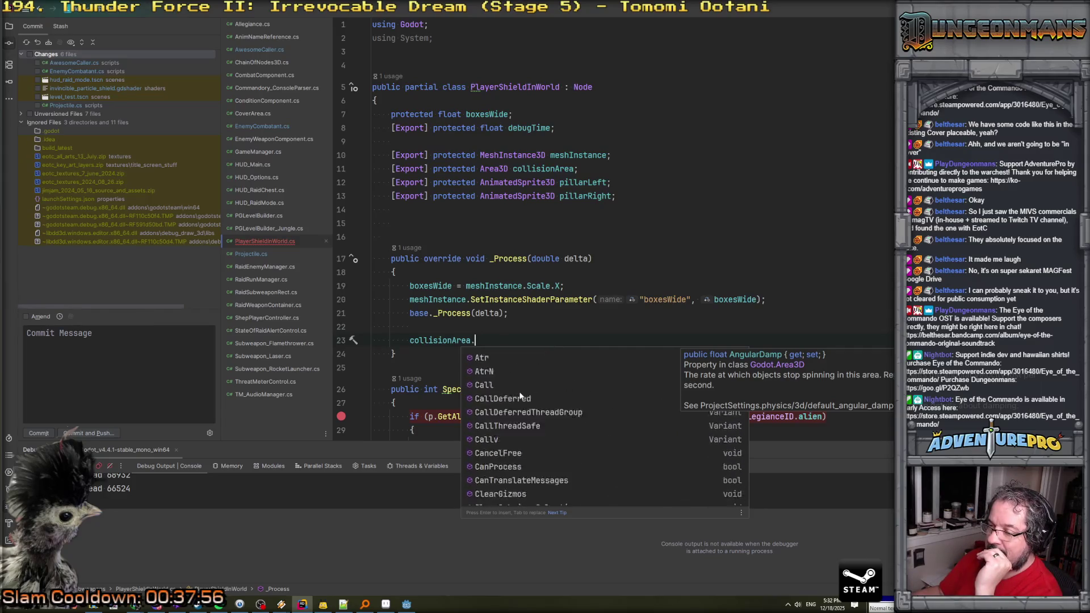
scroll(520, 396, down, 10)
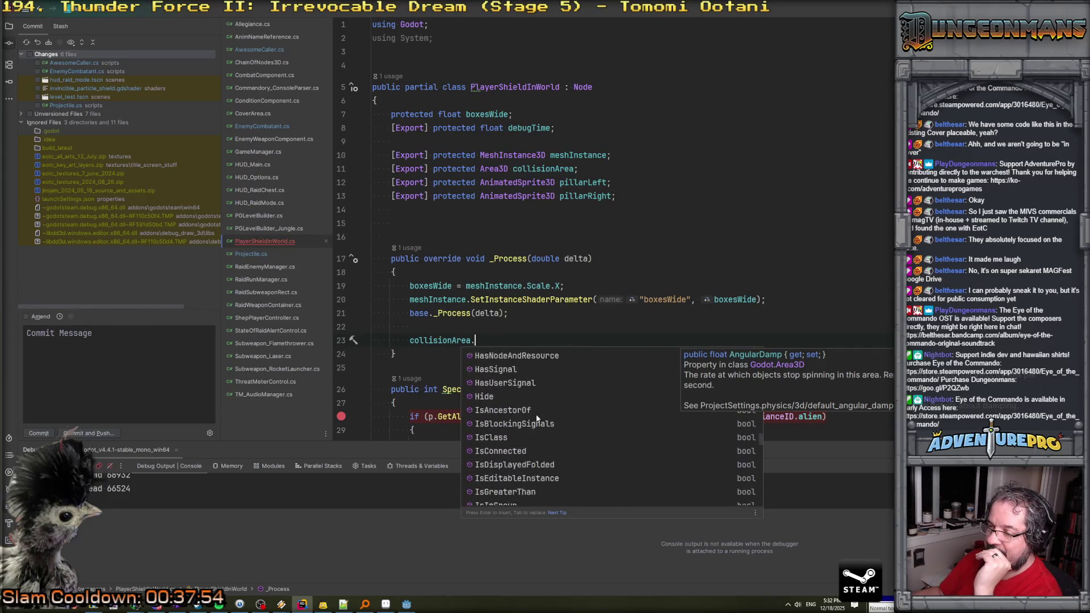
scroll(537, 418, down, 15)
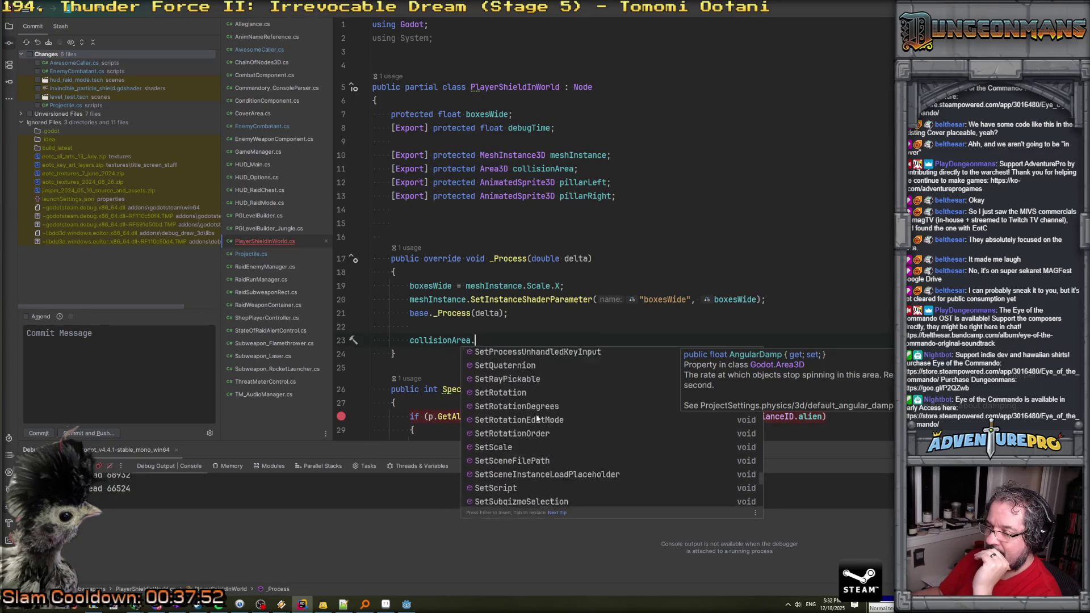
scroll(536, 418, down, 10)
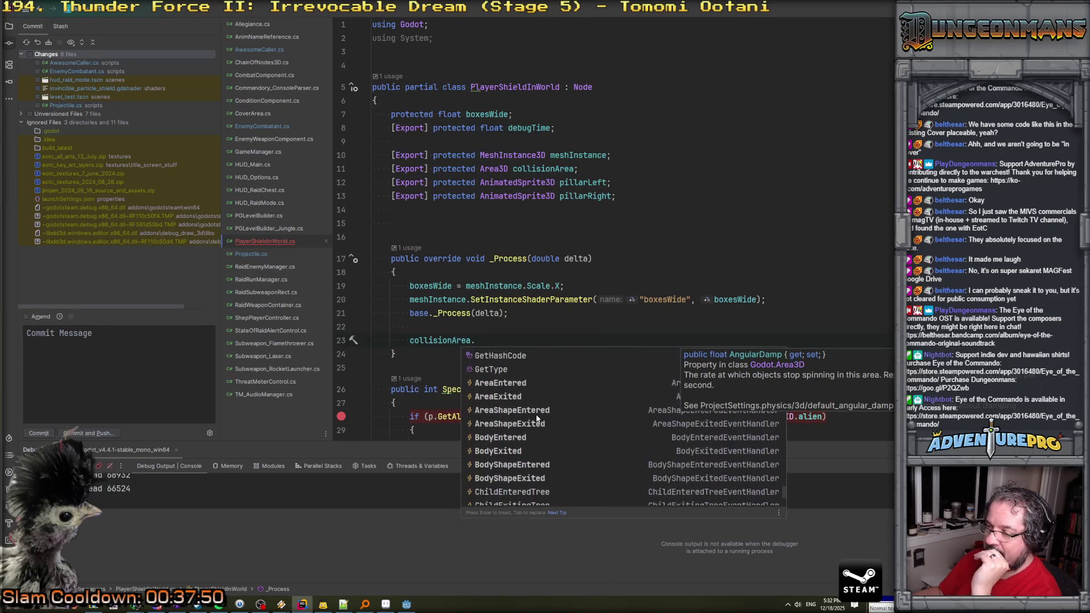
scroll(536, 414, down, 2)
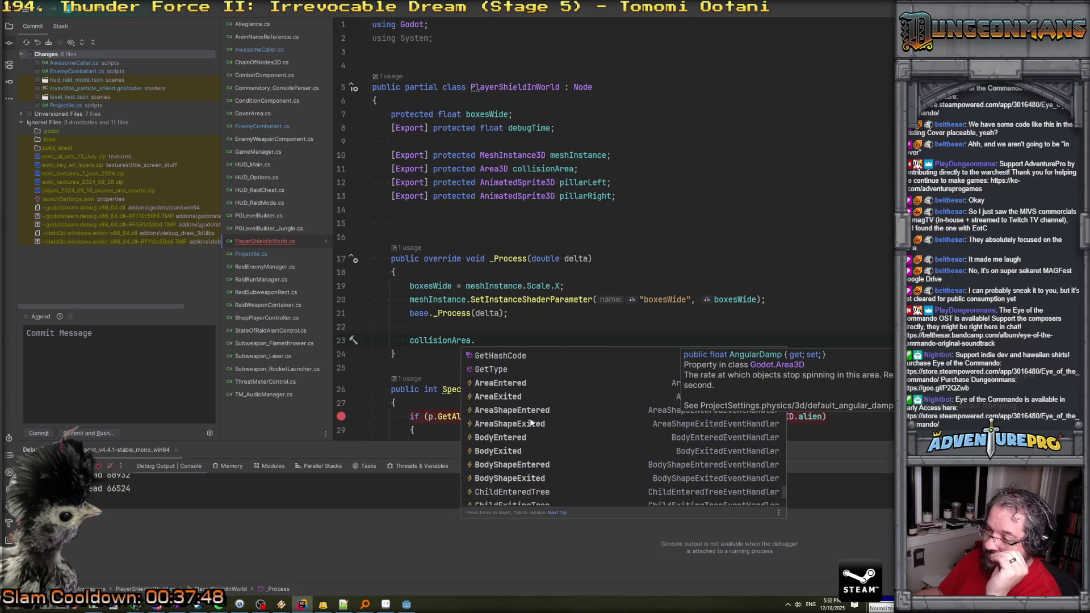
scroll(531, 423, down, 3)
scroll(536, 416, down, 3)
scroll(536, 416, up, 8)
scroll(534, 411, down, 3)
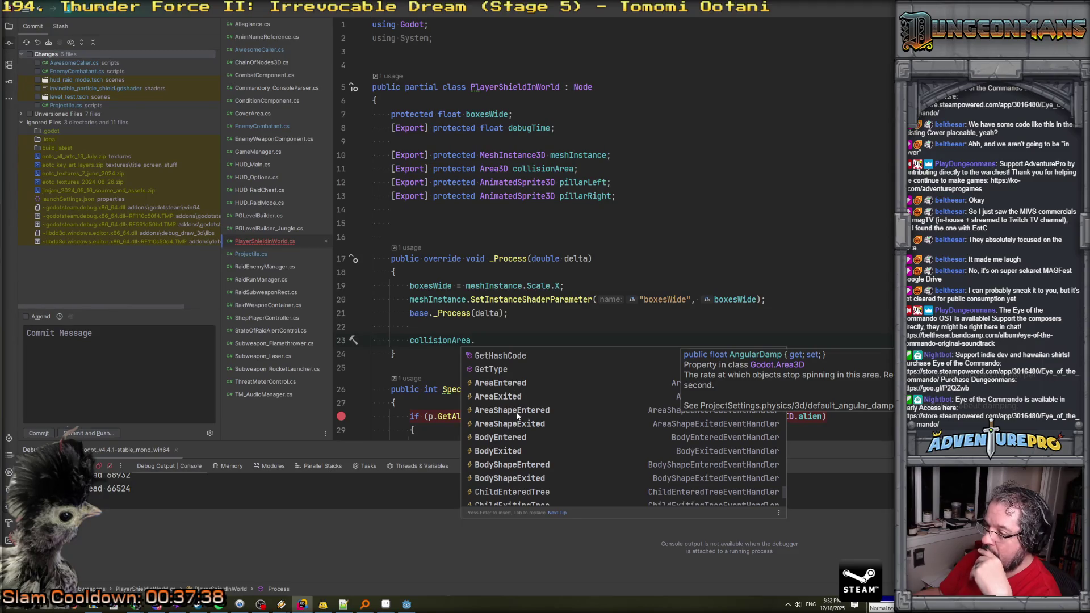
scroll(517, 411, down, 3)
scroll(517, 412, down, 5)
scroll(516, 411, up, 6)
scroll(517, 411, down, 12)
scroll(517, 412, up, 13)
scroll(517, 411, up, 1)
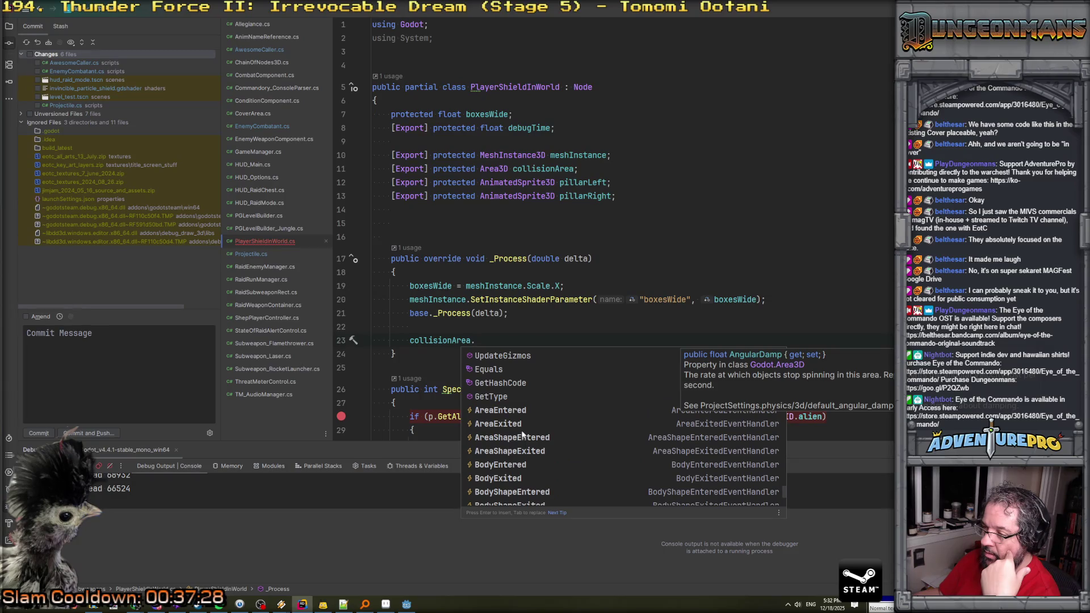
click(520, 413)
Hook up 'collisionArea.AreaEntered += OnSomethingHitMe;' with an Area3D hitter parameter.
text(+= OnSomethingHitMe;)
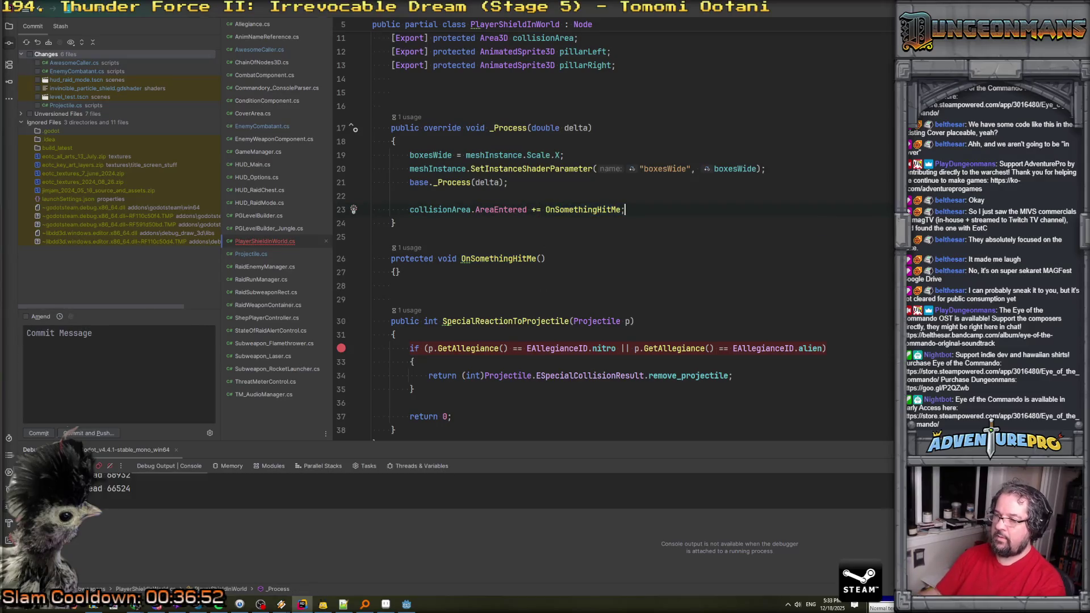
click(540, 258)
text(Area3)
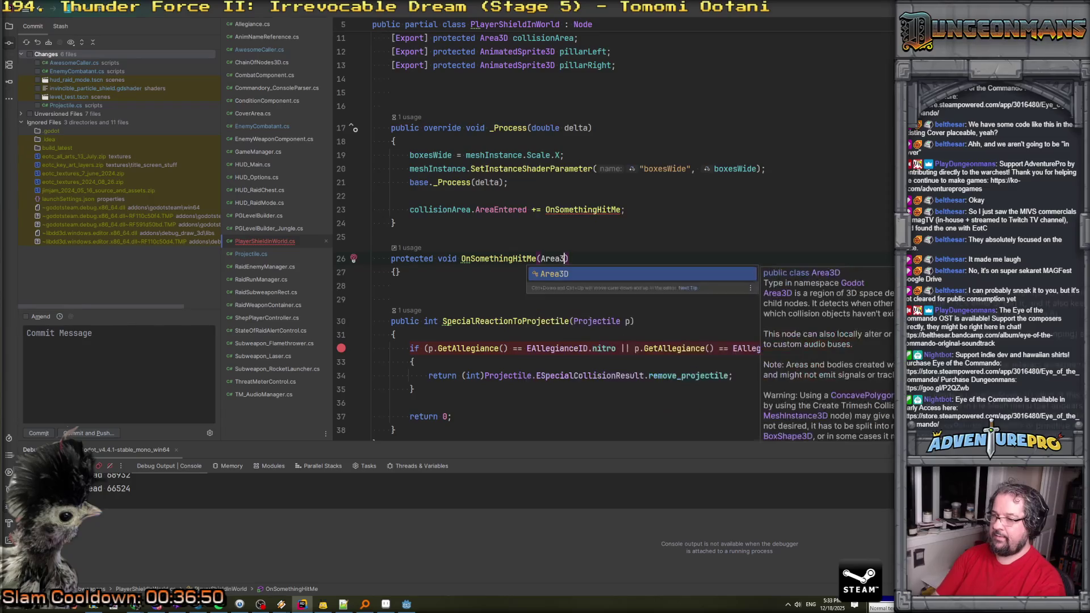
key(Return)
text(hitter)
Add GD.Print("Hit me!"); inside the OnSomethingHitMe body.
click(396, 272)
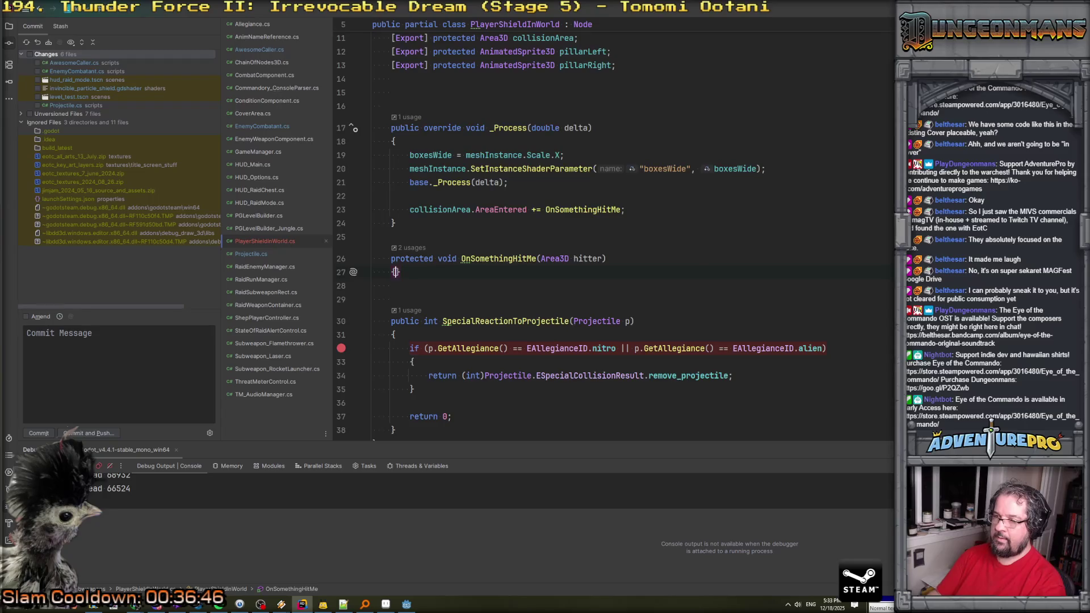
key(Return)
text(GD.Print("Hit me!");)
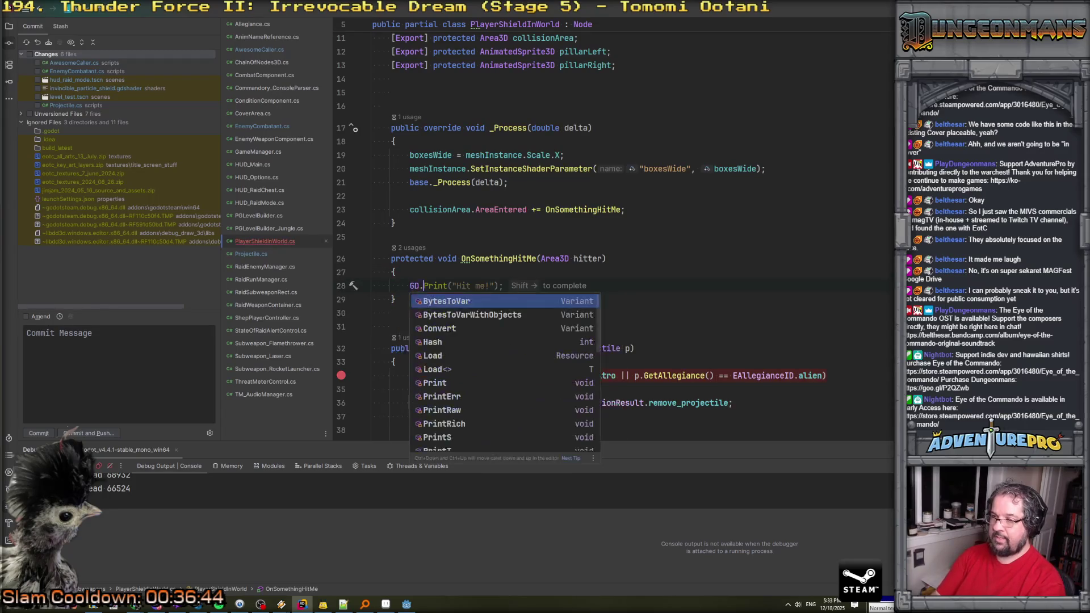
Change the message to an interpolated 'Shield was hit by a {hitter.Name}' plus hitter.Owner?.name.
click(475, 285)
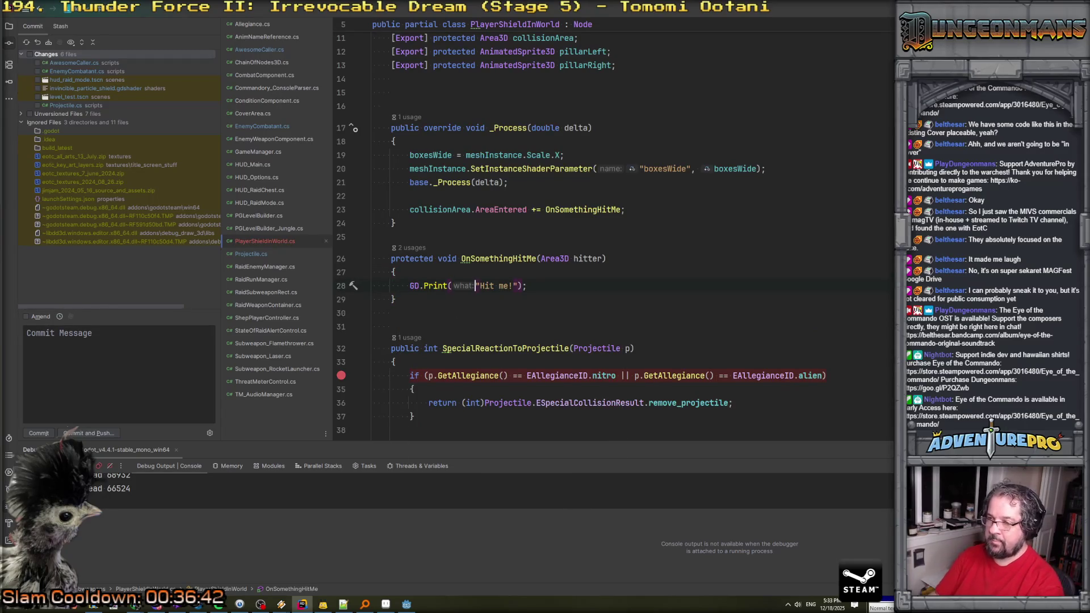
text($)
click(488, 286)
drag(498, 286, 518, 286)
text(Shiel)
text(d was hi)
text(t by a {h)
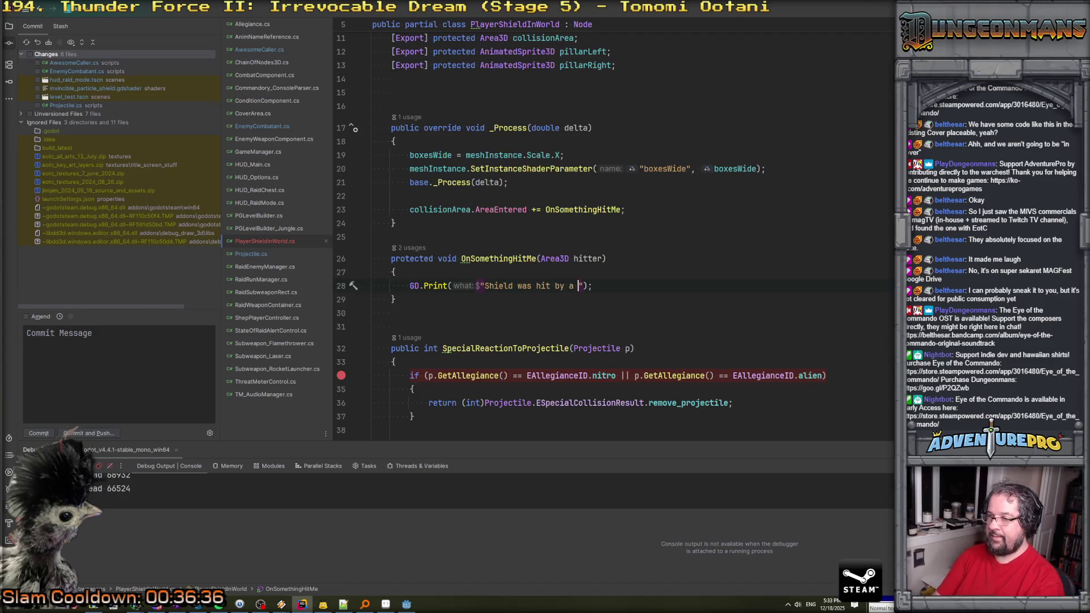
key(shift+Right)
text(,)
key(BackSpace)
key(BackSpace)
key(BackSpace)
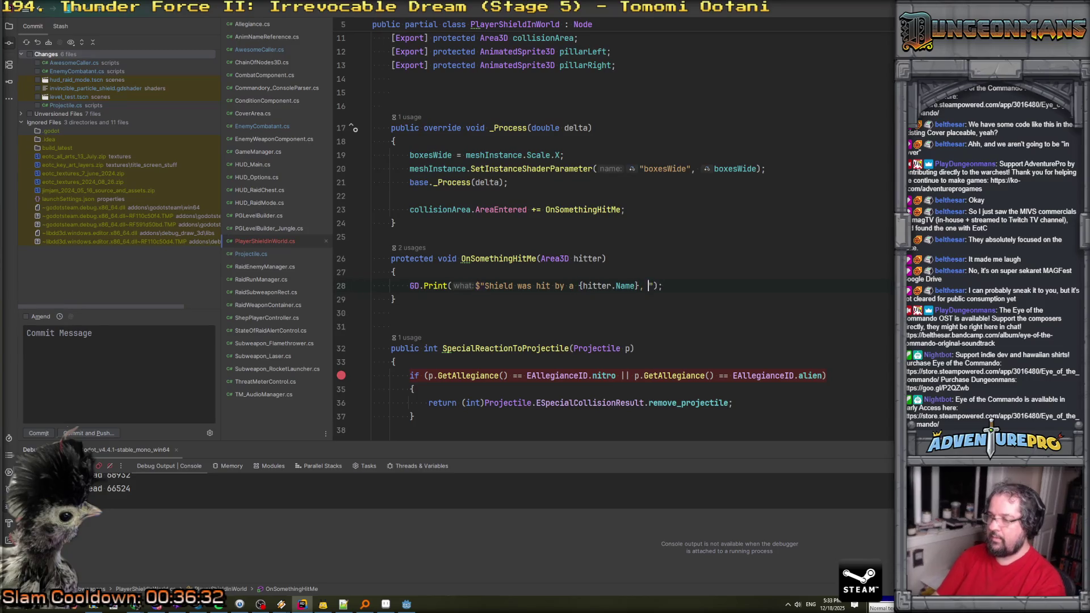
text({hitter.Owne)
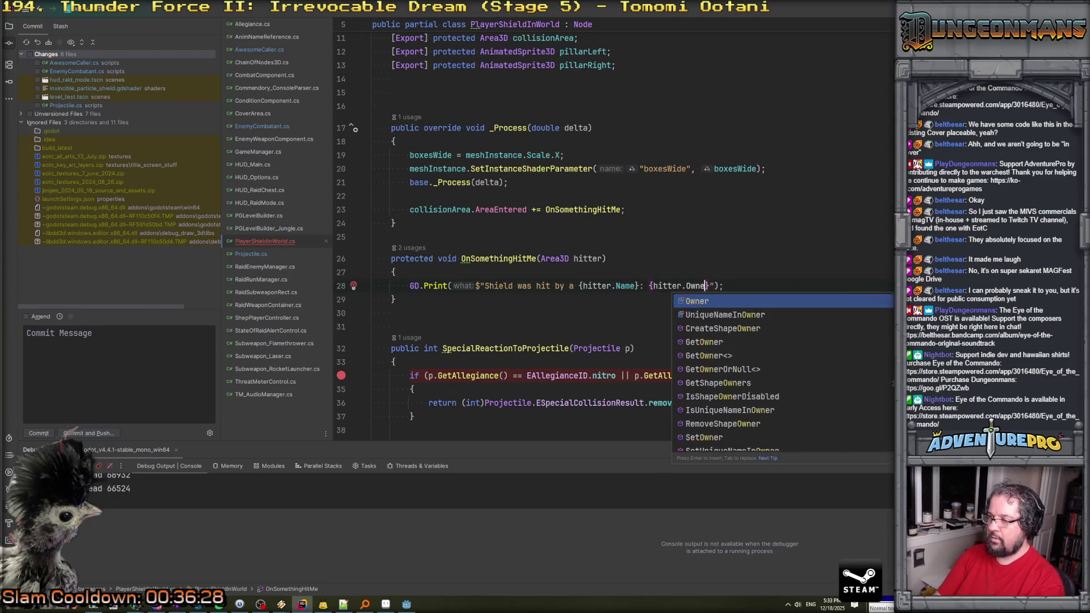
key(Return)
text(?.name)
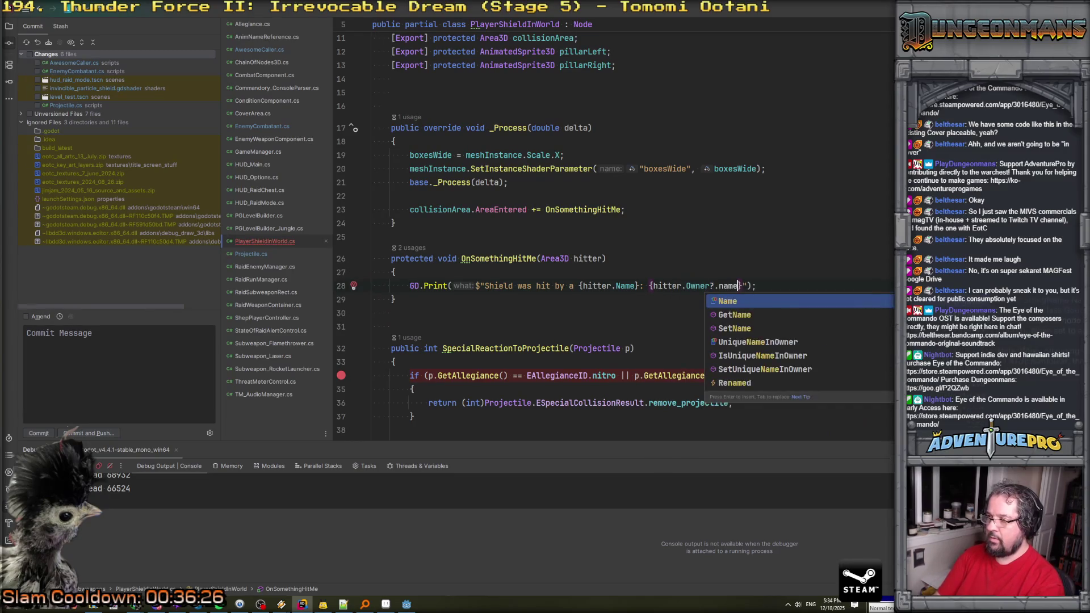
click(396, 272)
Correct Owner?.name to Owner?.Name on line 28, check the allegiance test, and return to Godot.
click(727, 286)
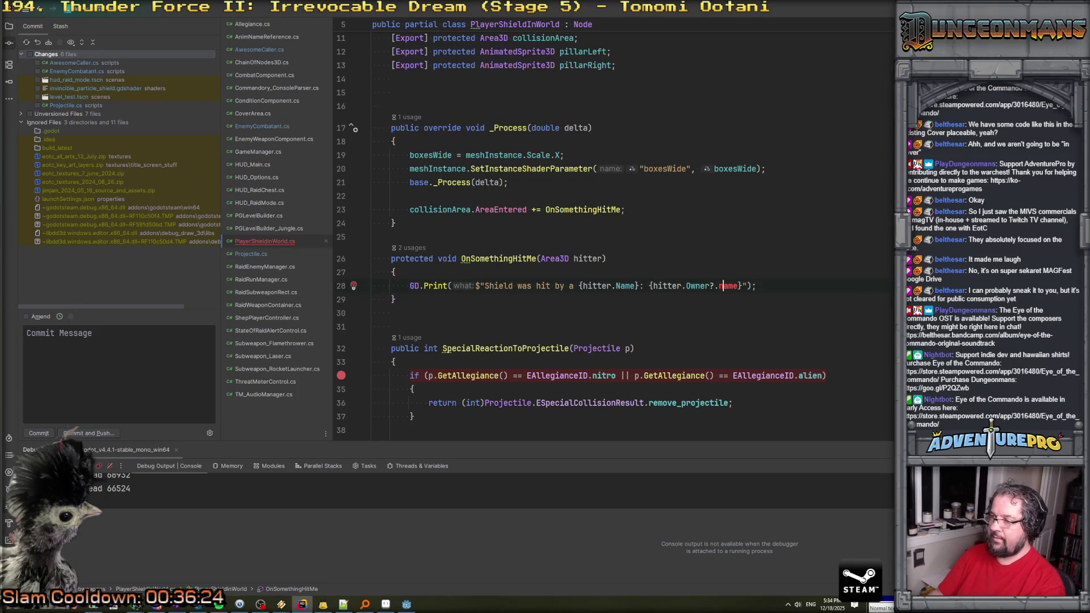
text(N)
click(377, 313)
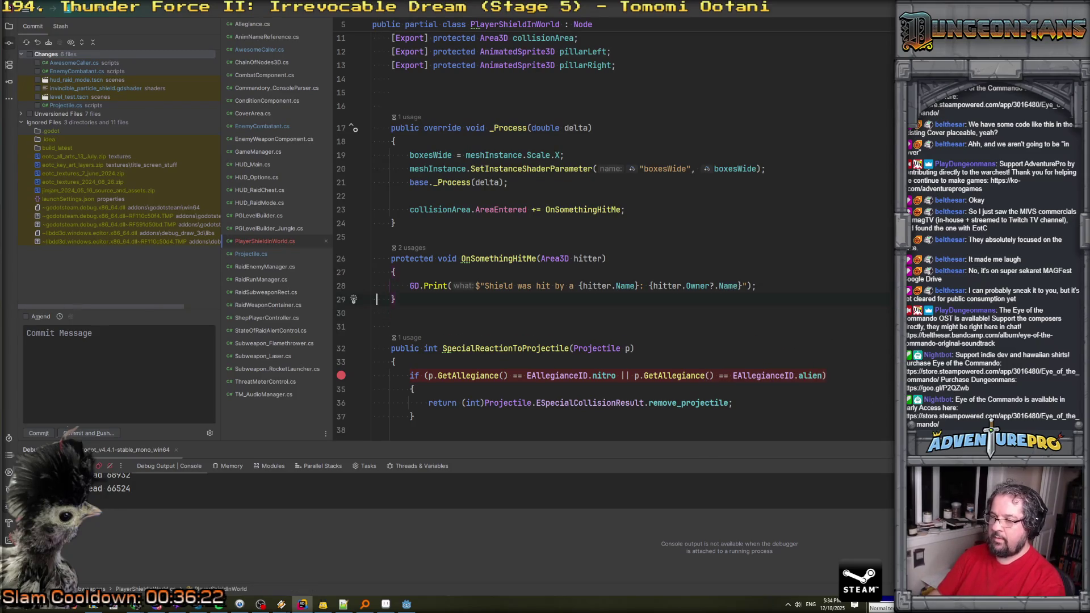
click(520, 376)
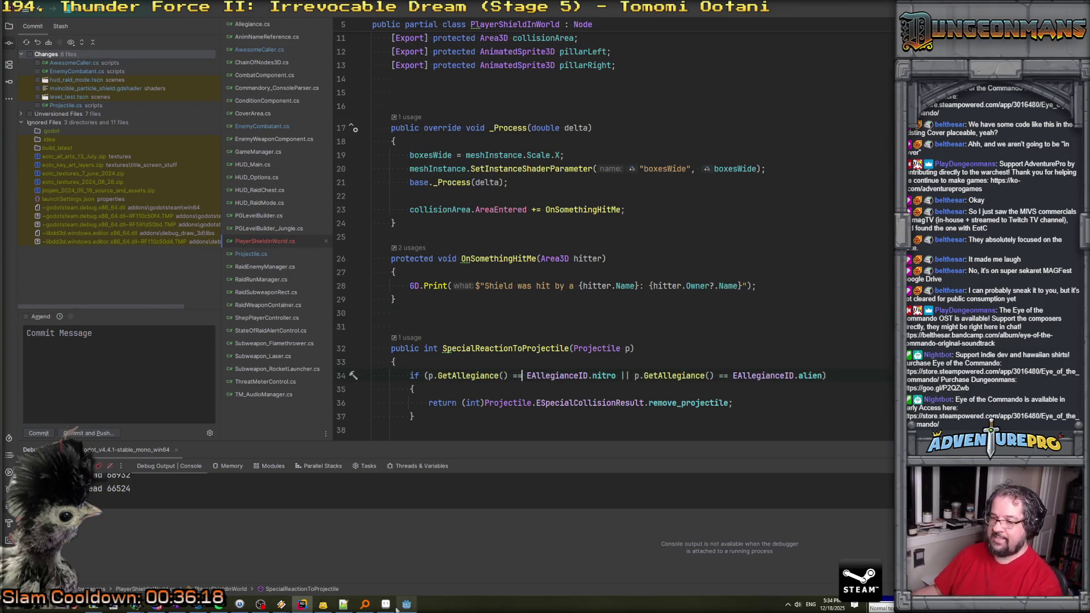
click(407, 604)
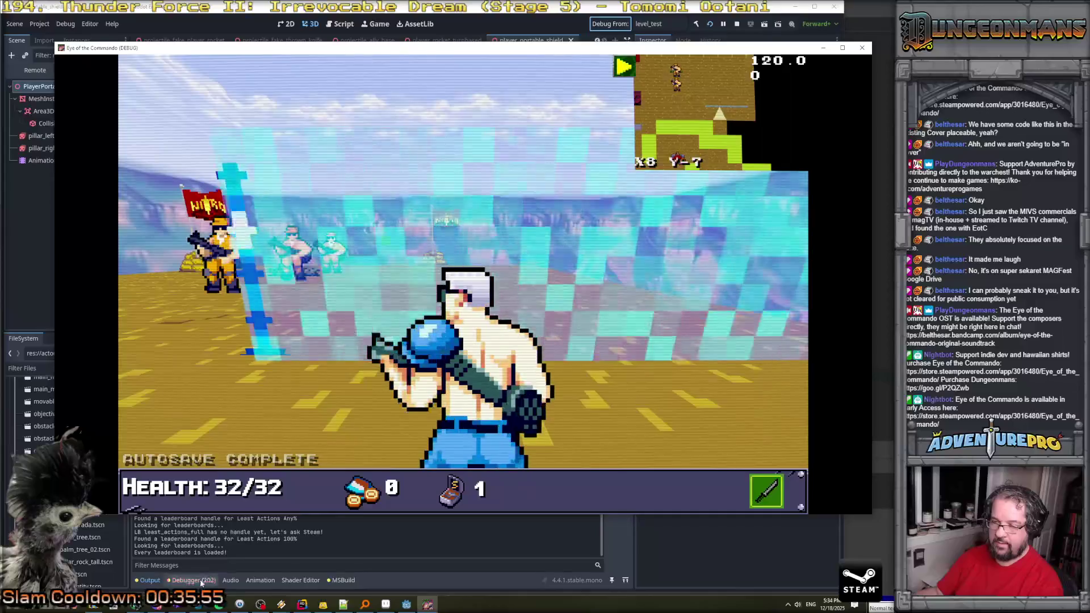
Stop the game, drag Area3D into the Collision Area slot, save, and clear errors.
click(196, 580)
scroll(246, 520, down, 5)
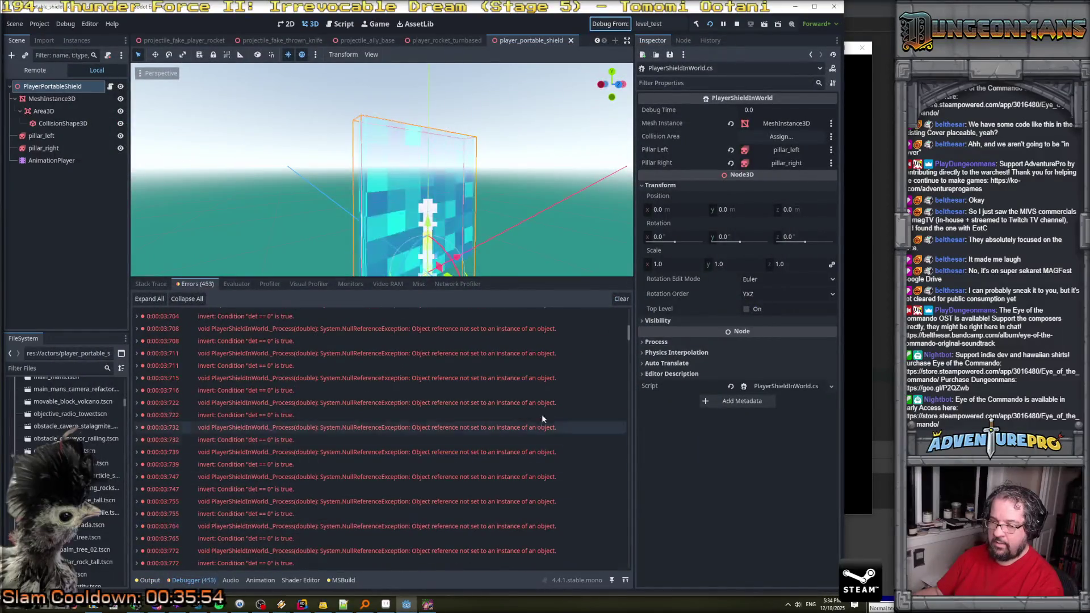
scroll(632, 462, down, 10)
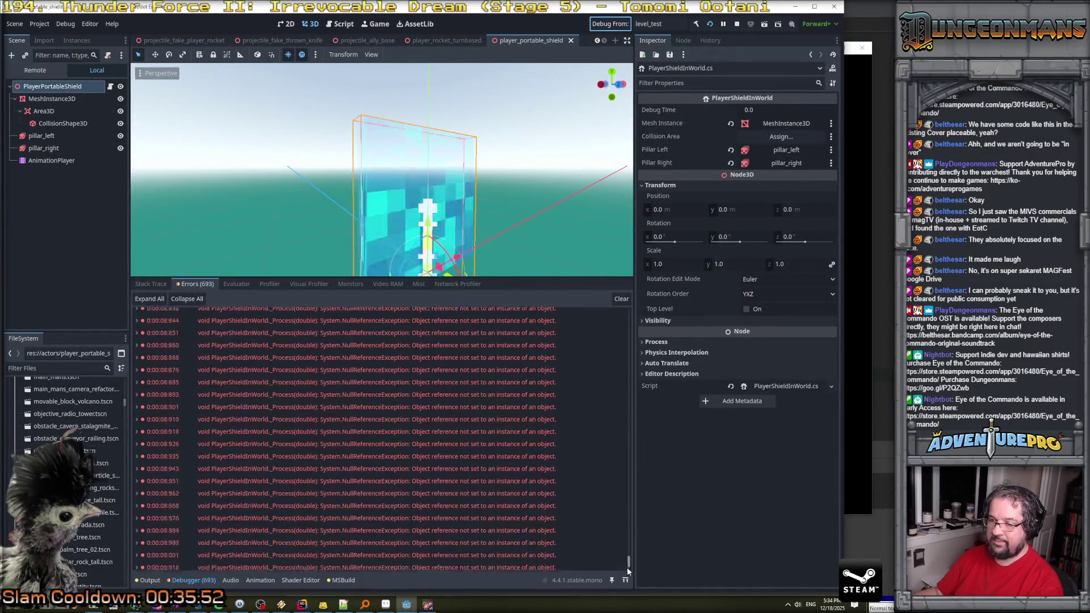
click(736, 23)
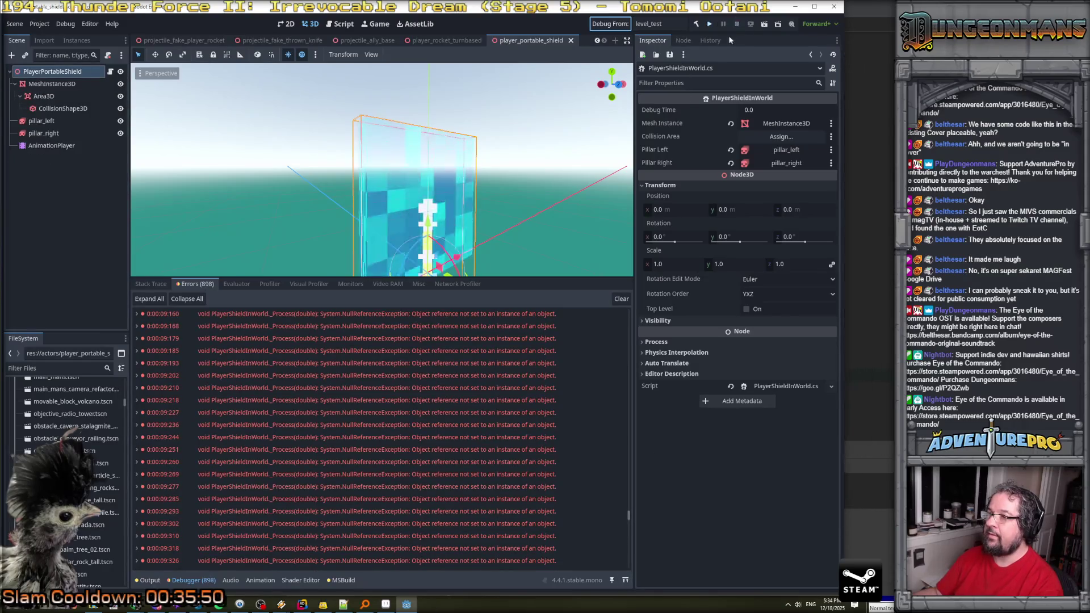
click(50, 96)
mouse_move(50, 97)
mouse_down()
mouse_move(431, 130)
mouse_move(786, 137)
mouse_up()
key(ctrl+s)
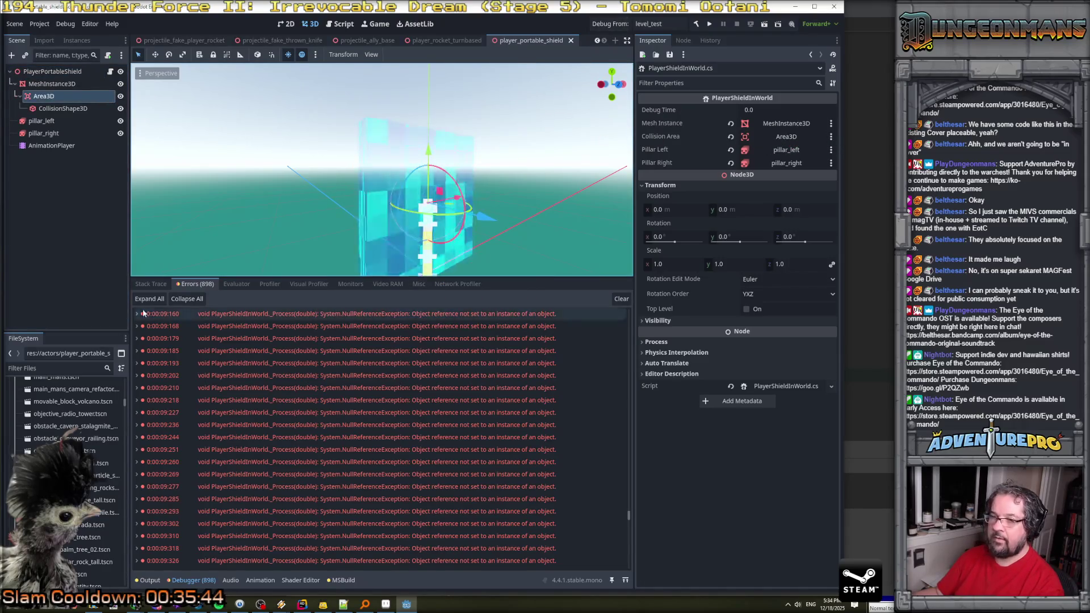
click(621, 299)
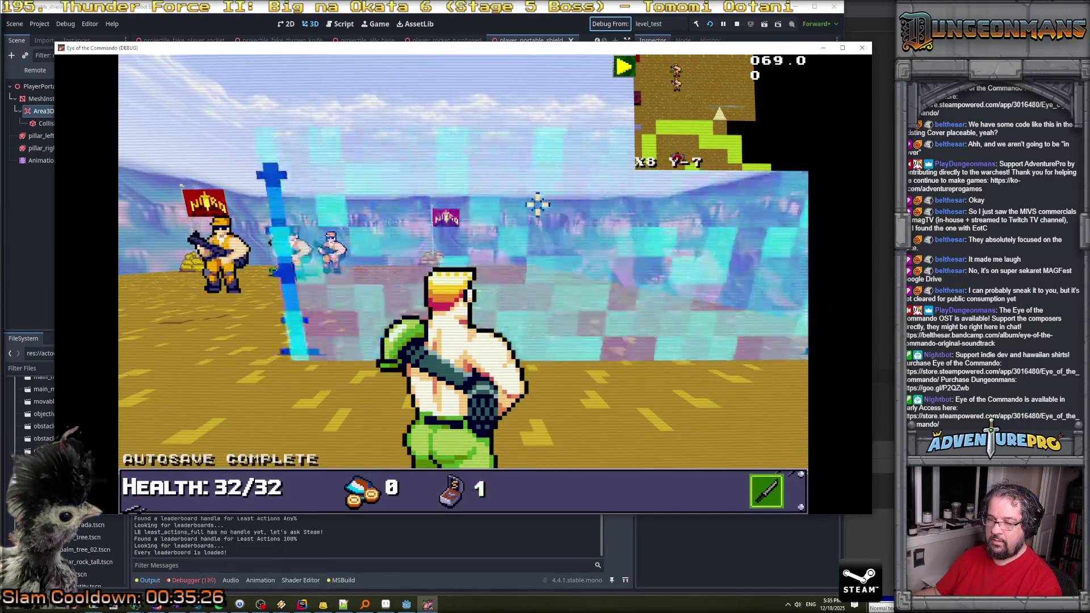
On the rerun, expand a Debugger error: 'area_entered is already connected' from _Process line 23.
click(203, 585)
click(202, 582)
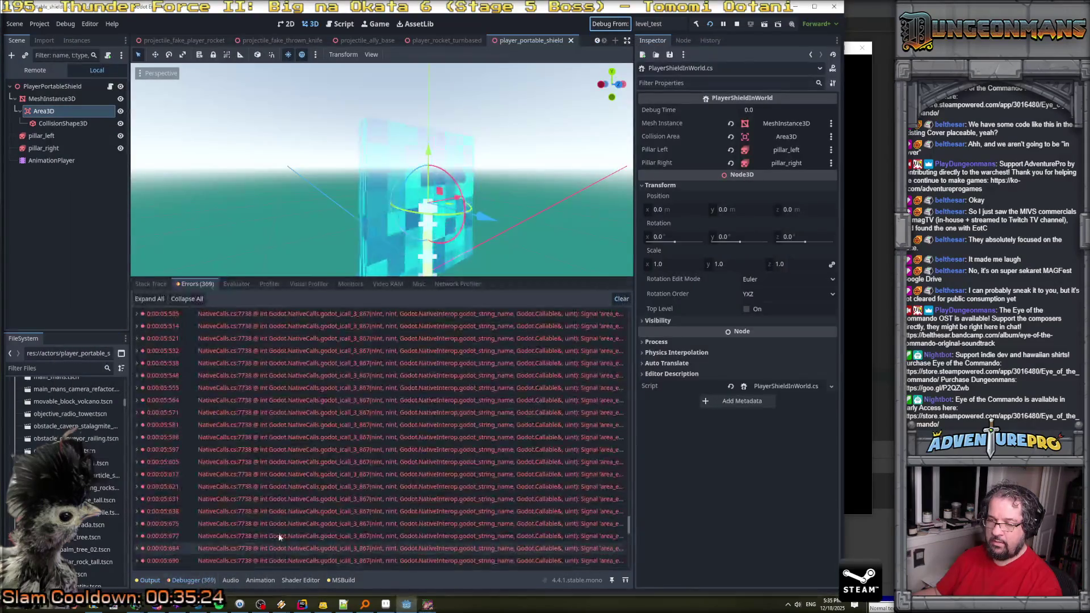
click(137, 389)
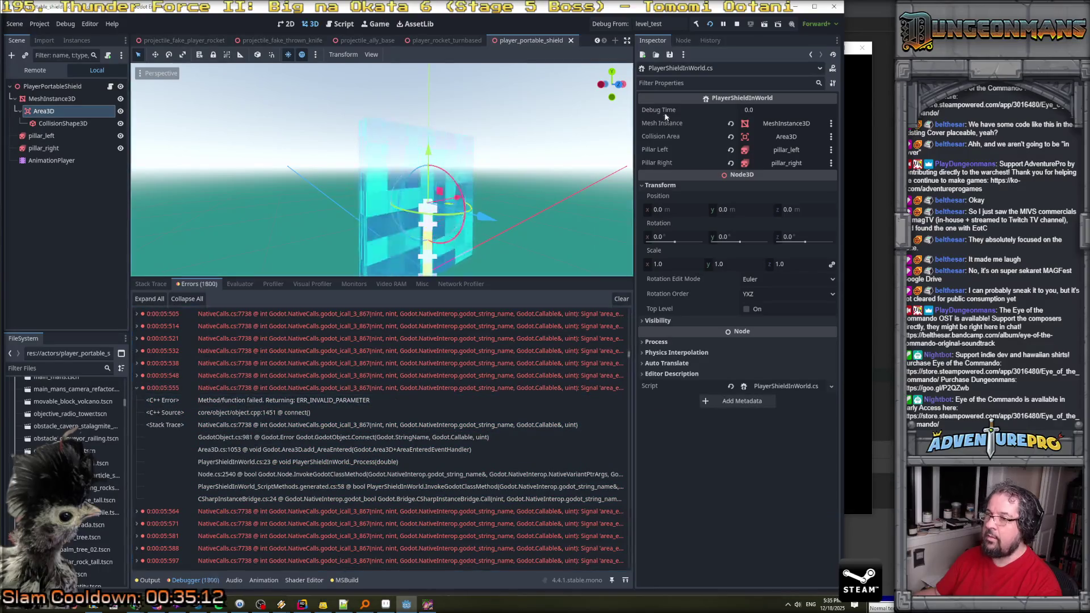
Cut the AreaEntered hookup line out of _Process in PlayerShieldInWorld.cs.
key(alt+Tab)
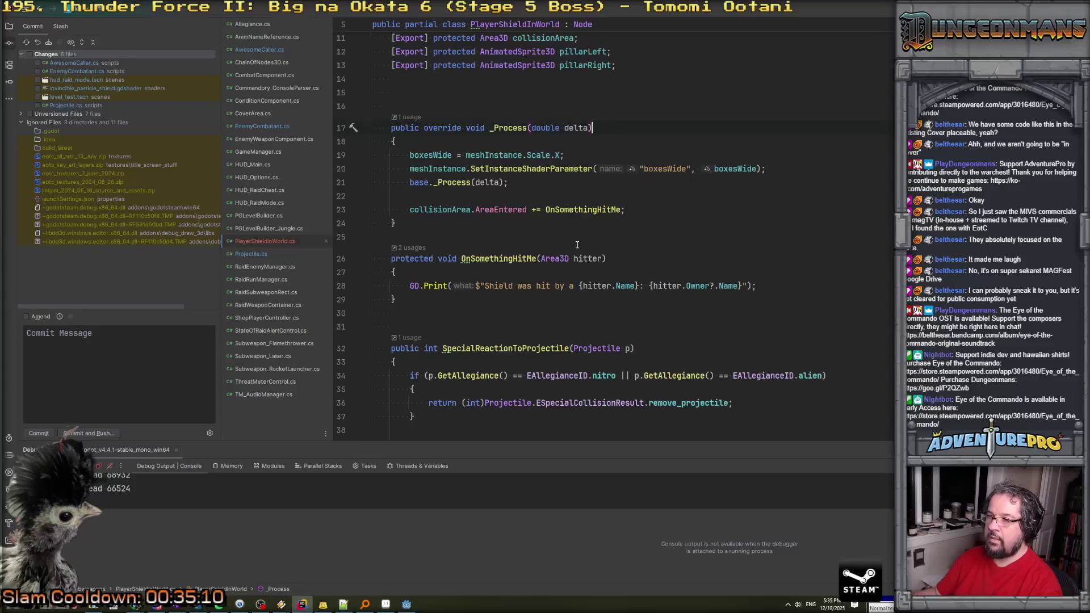
key(Down)
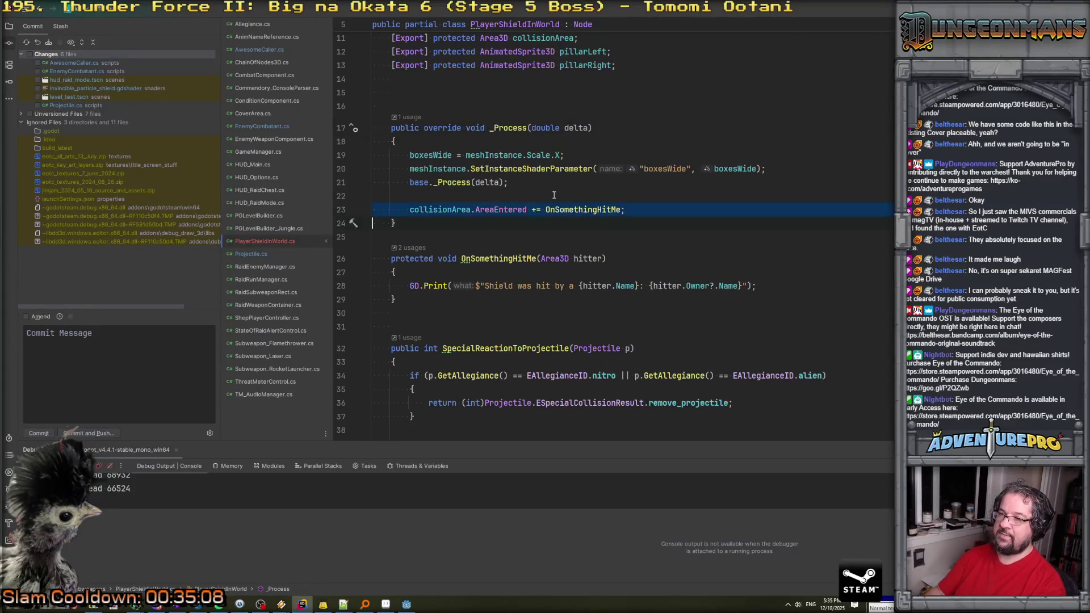
key(ctrl+y)
key(shift+Up)
key(ctrl+c)
key(BackSpace)
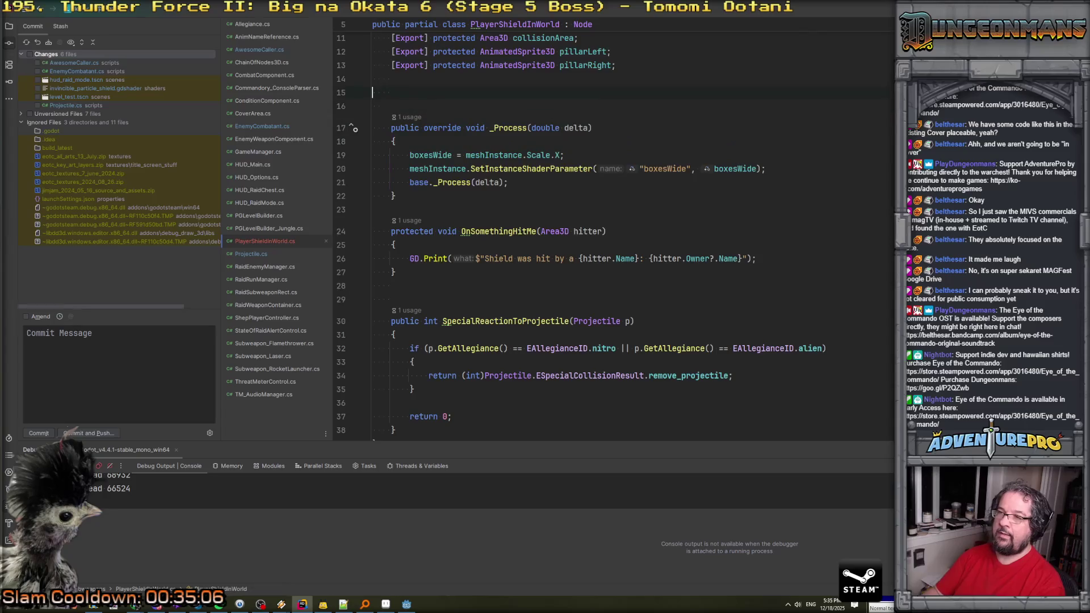
Add a _Ready override above _Process holding the pasted AreaEntered hookup, with the doc comment removed.
click(393, 93)
key(Return)
text(_Rea)
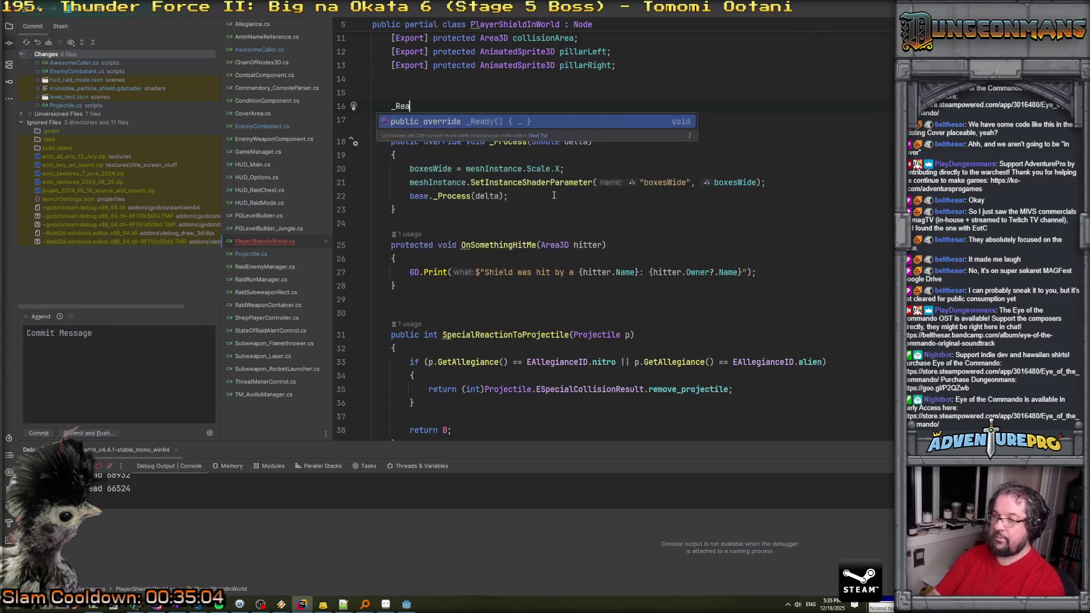
key(Return)
key(Return)
key(ctrl+v)
key(shift+Down)
key(shift+Down)
key(shift+Down)
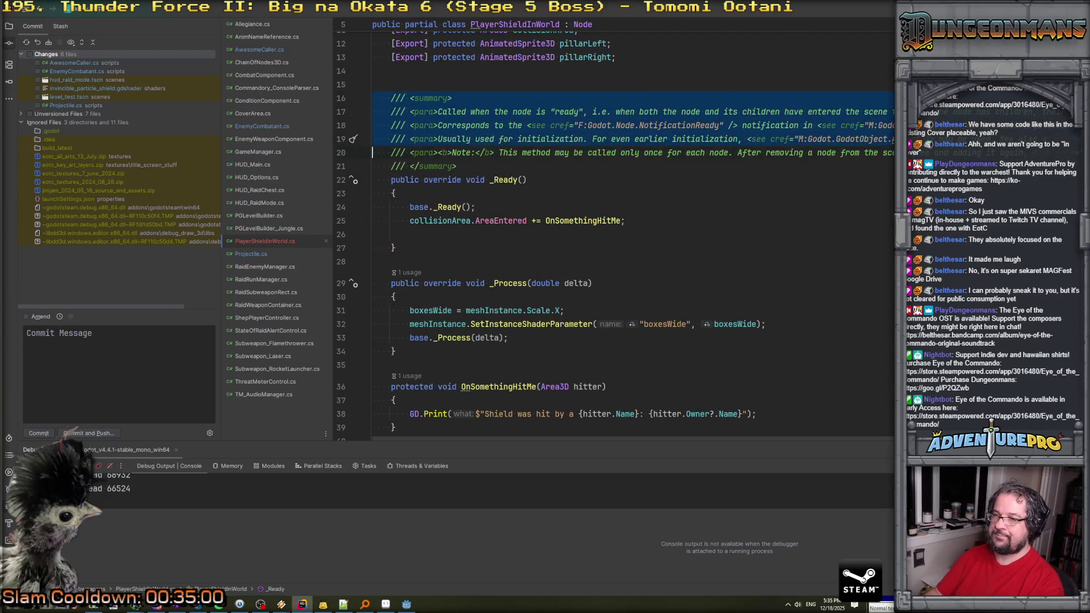
key(Delete)
key(Down)
key(Down)
key(Down)
key(Delete)
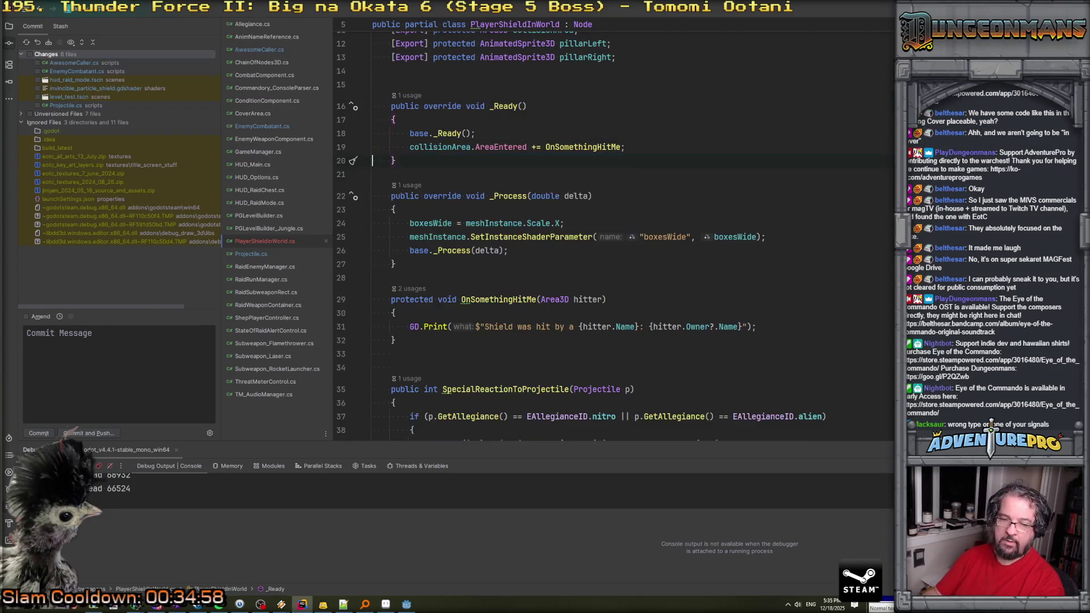
click(520, 250)
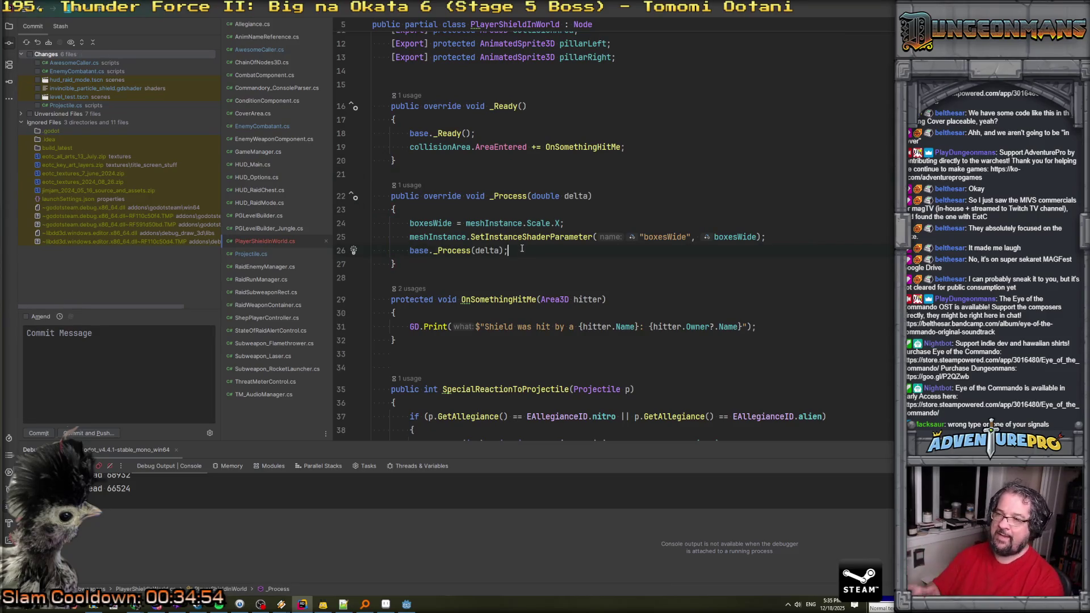
key(alt+Tab)
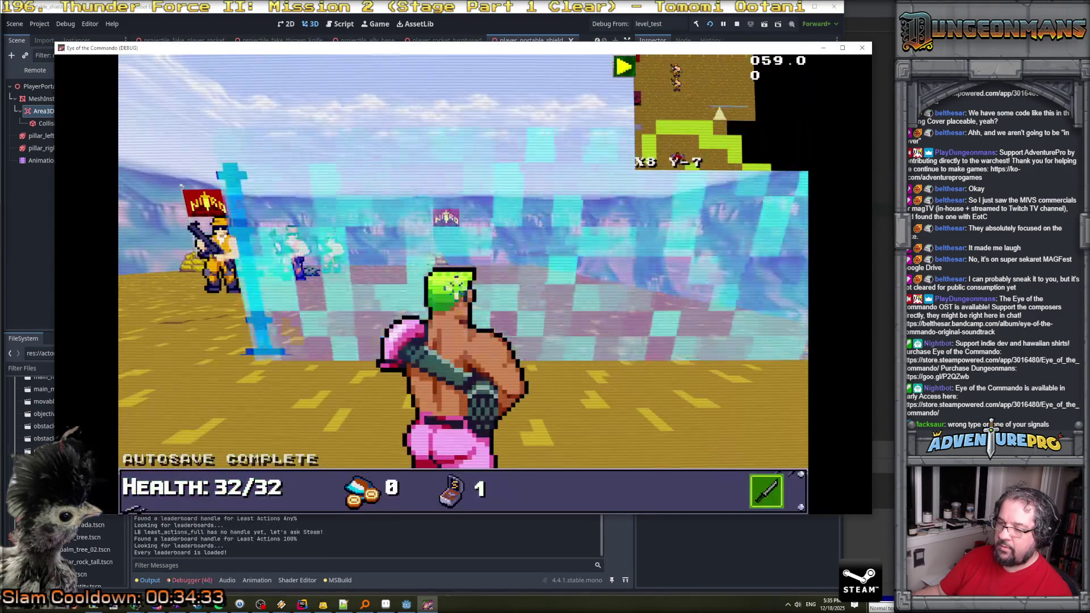
Deploy the shield in level_test, fight the advancing enemies, then stop the game with F8.
click(489, 244)
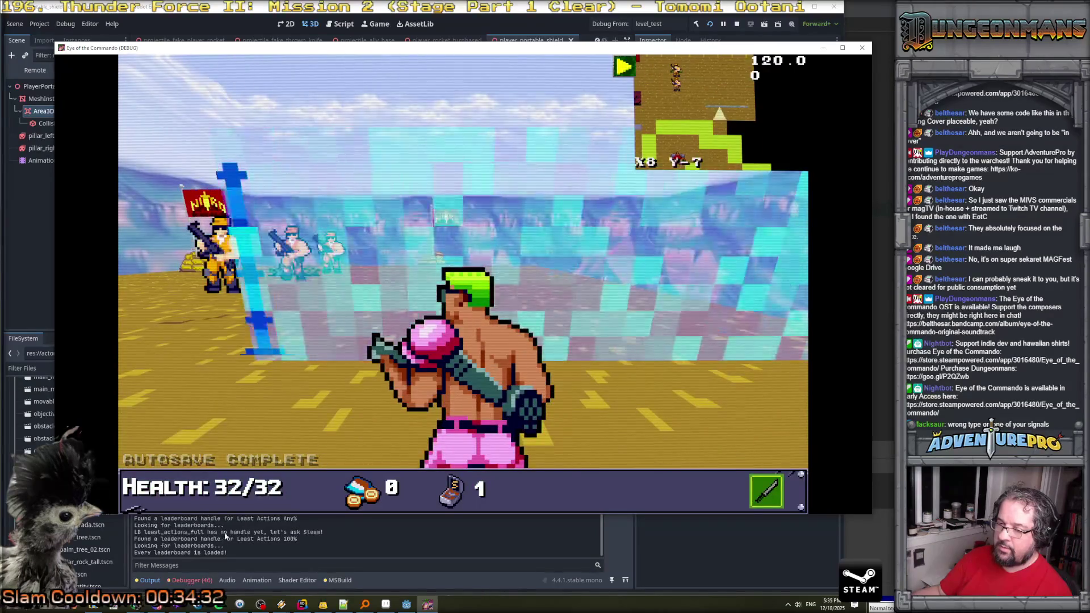
click(506, 233)
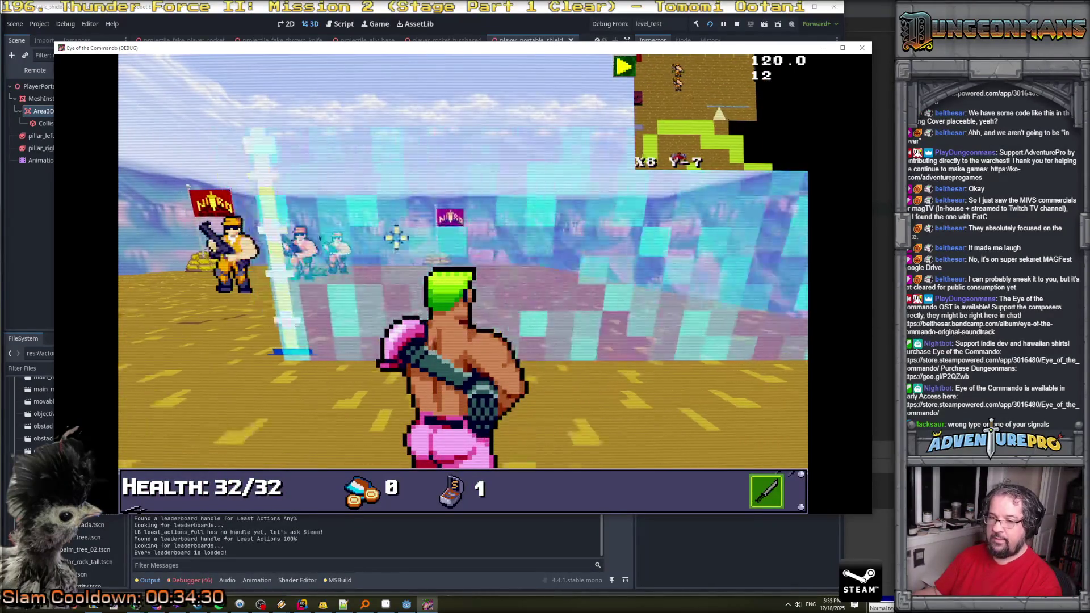
key(space)
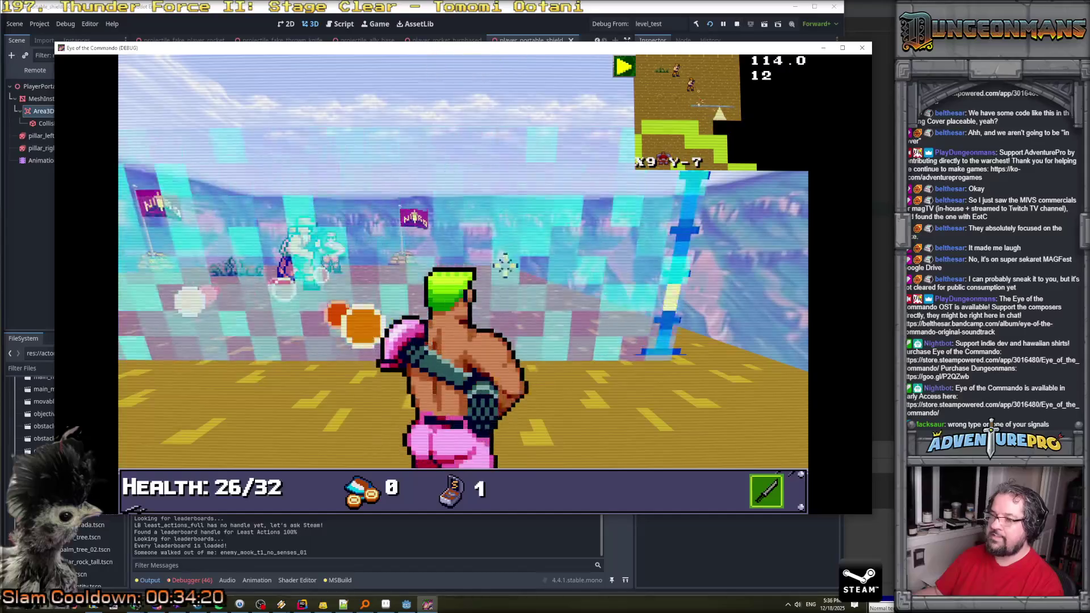
key(F8)
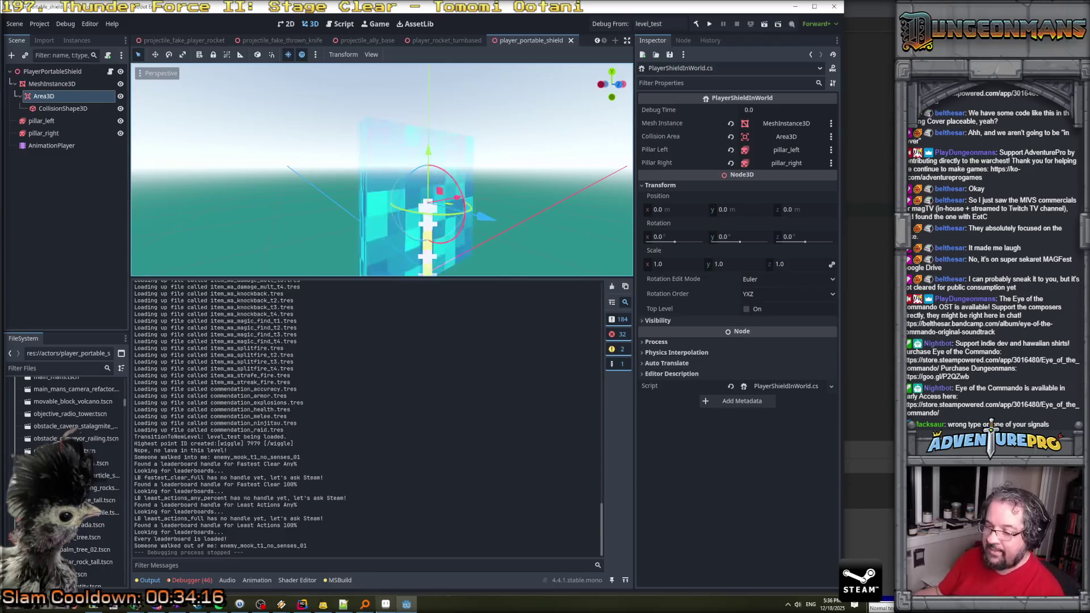
click(298, 605)
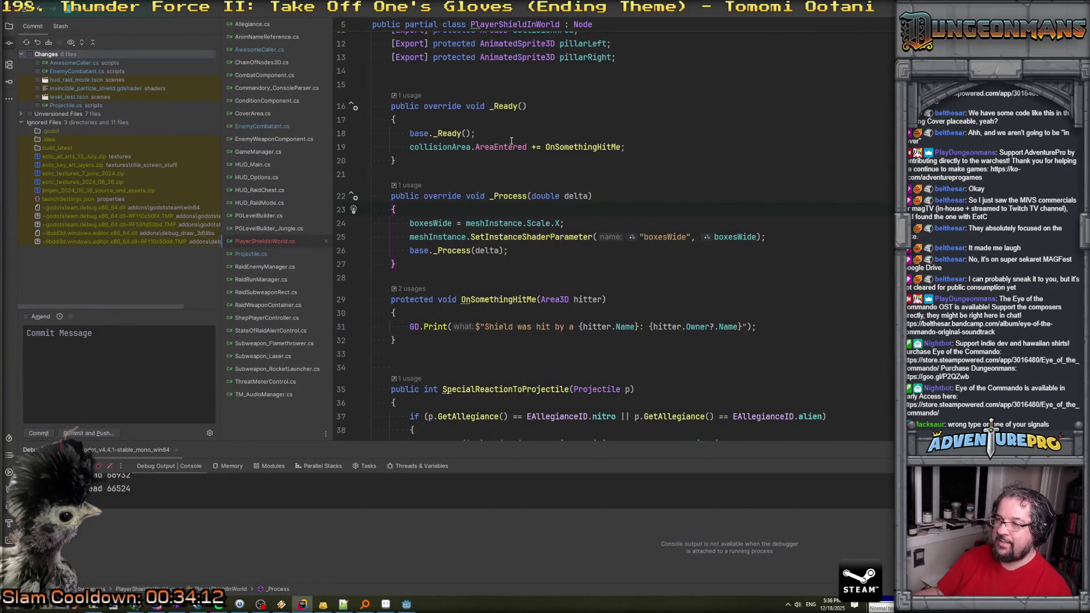
mouse_move(509, 143)
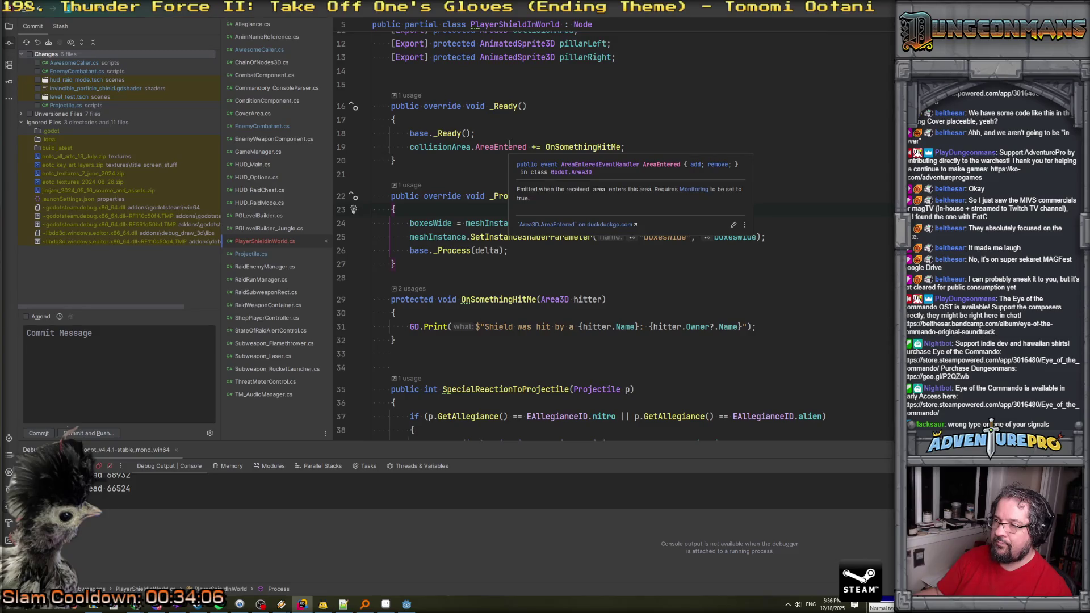
click(510, 145)
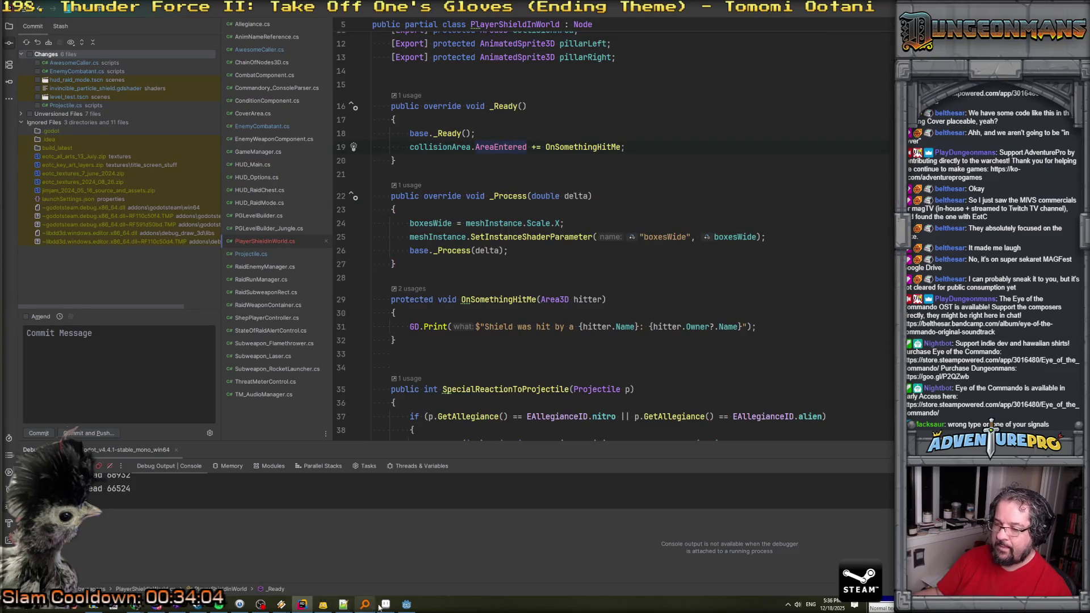
click(407, 604)
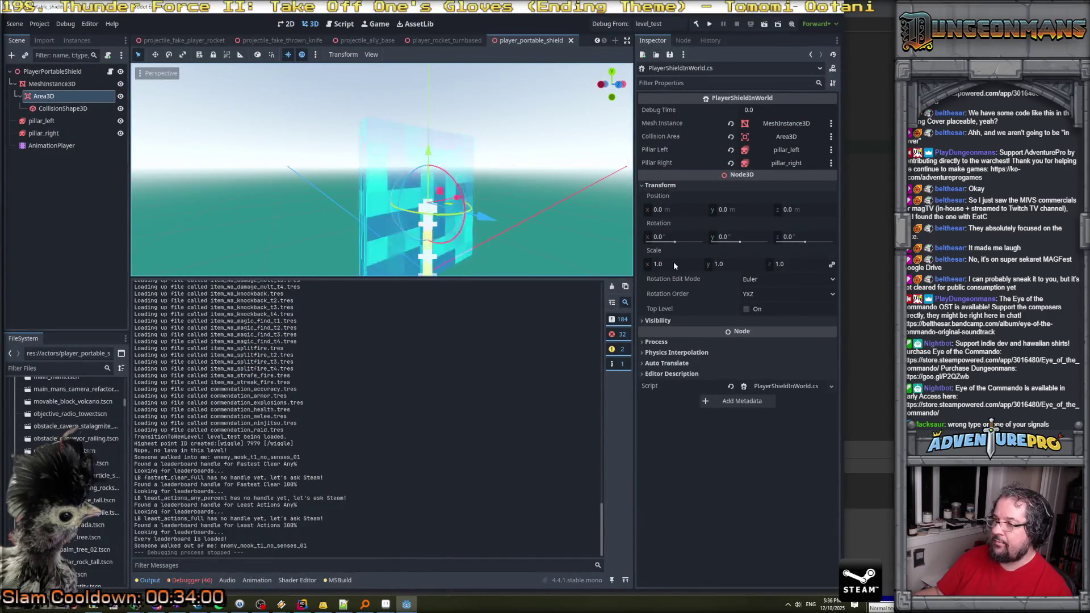
Enable collision mask bit 3 (enemy_projectile) on the shield's Area3D node.
click(83, 98)
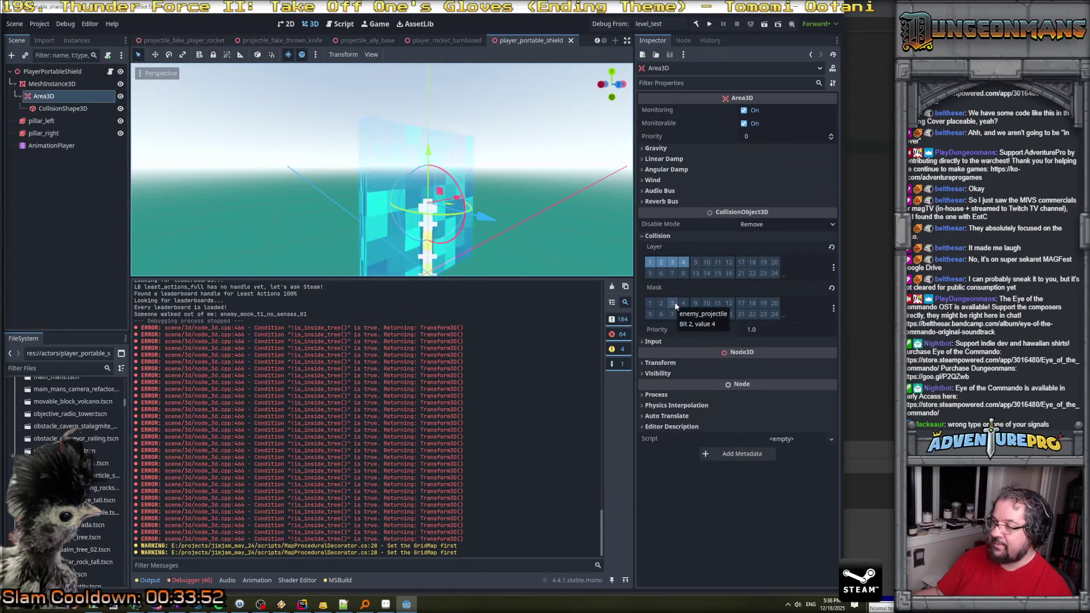
click(673, 303)
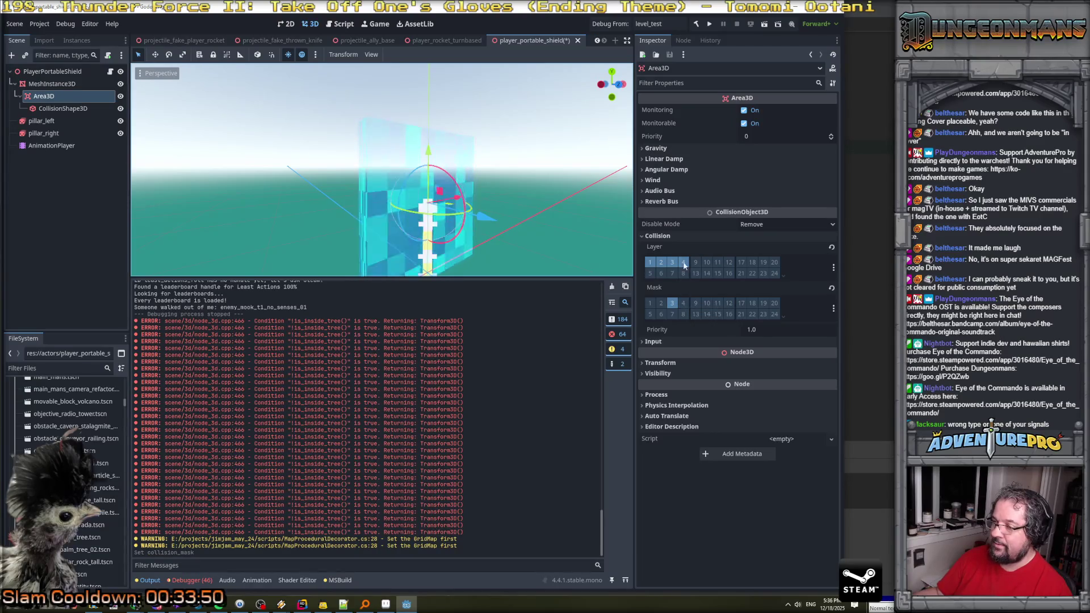